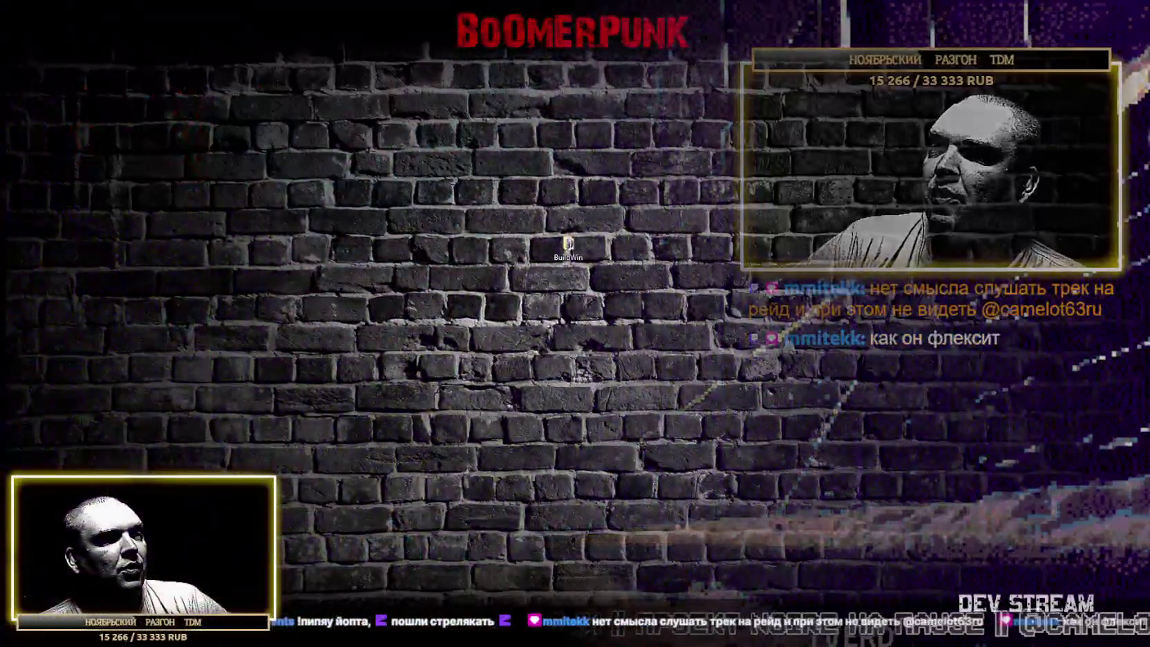
# Drag the Importing progress dialog aside, out of the way.
pyautogui.moveTo(606, 273); pyautogui.dragTo(604, 243)
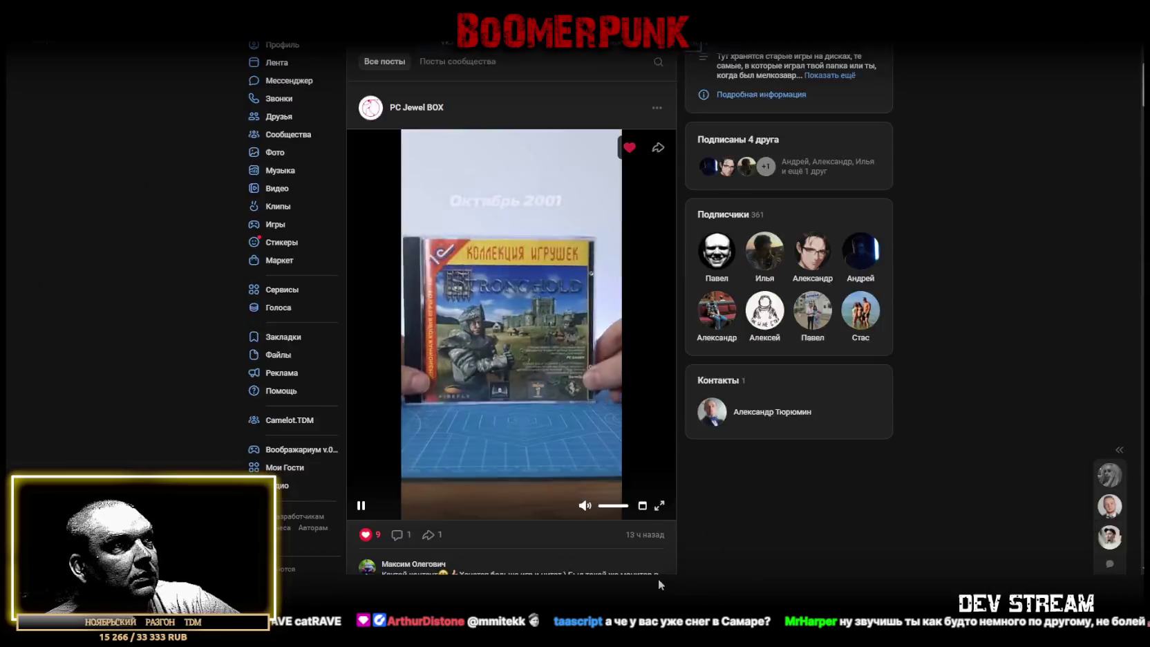
# Watch the PC Jewel BOX video full screen, exit it, and switch back to Unity.
pyautogui.click(658, 578)
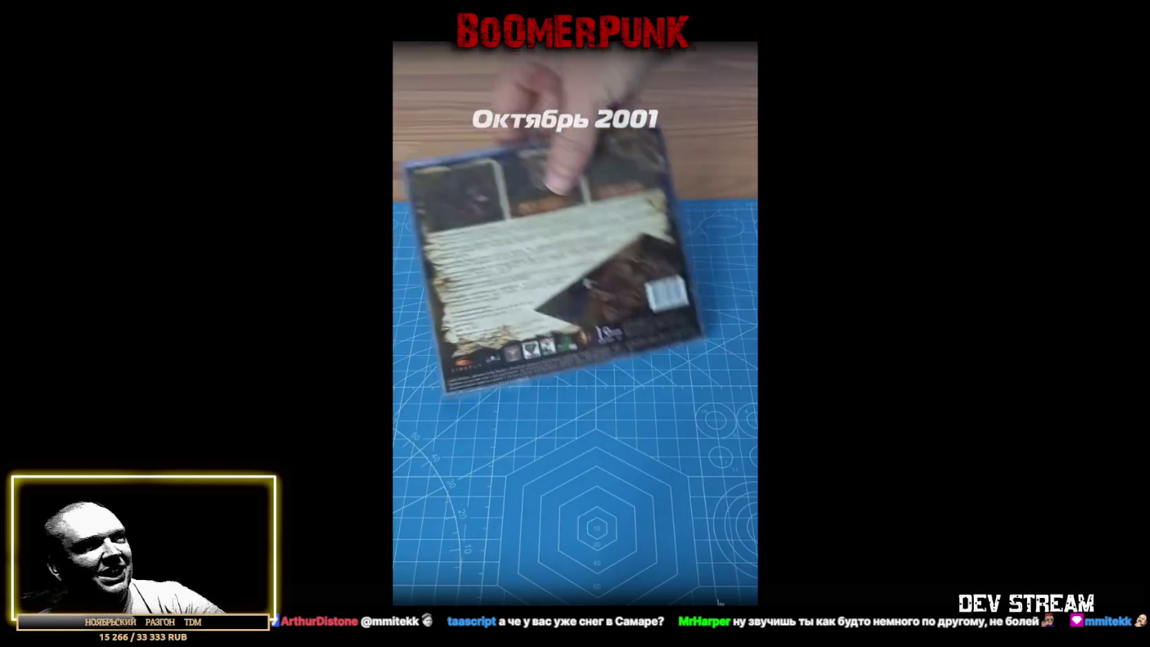
pyautogui.press('Escape')
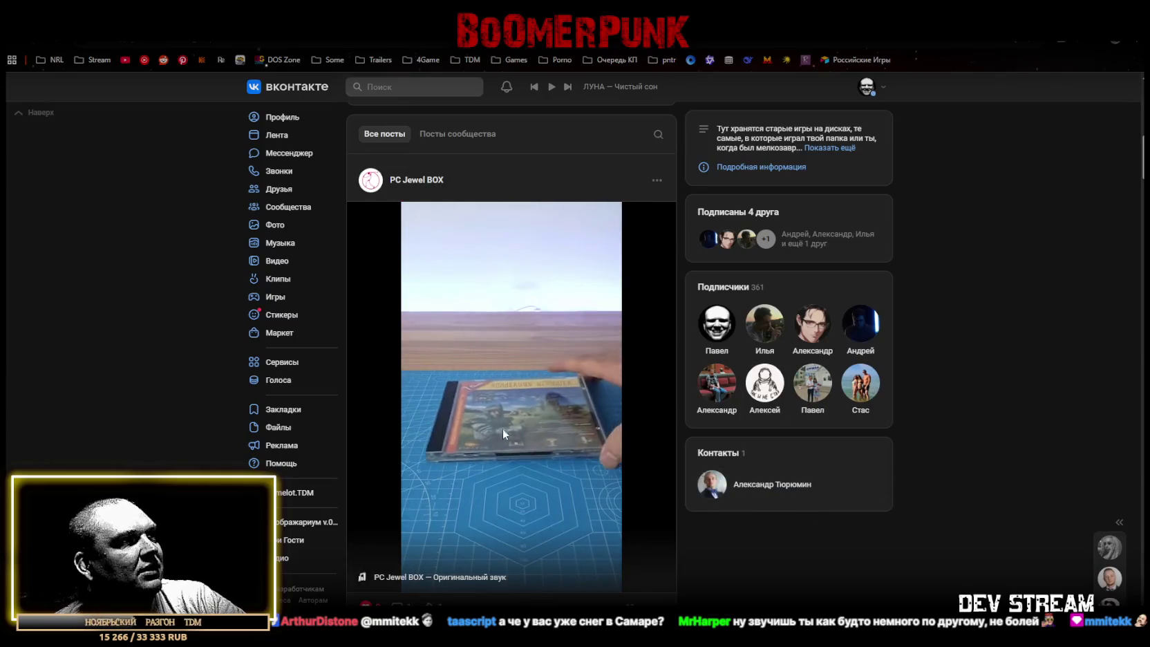
pyautogui.hotkey('ctrl', 'l')
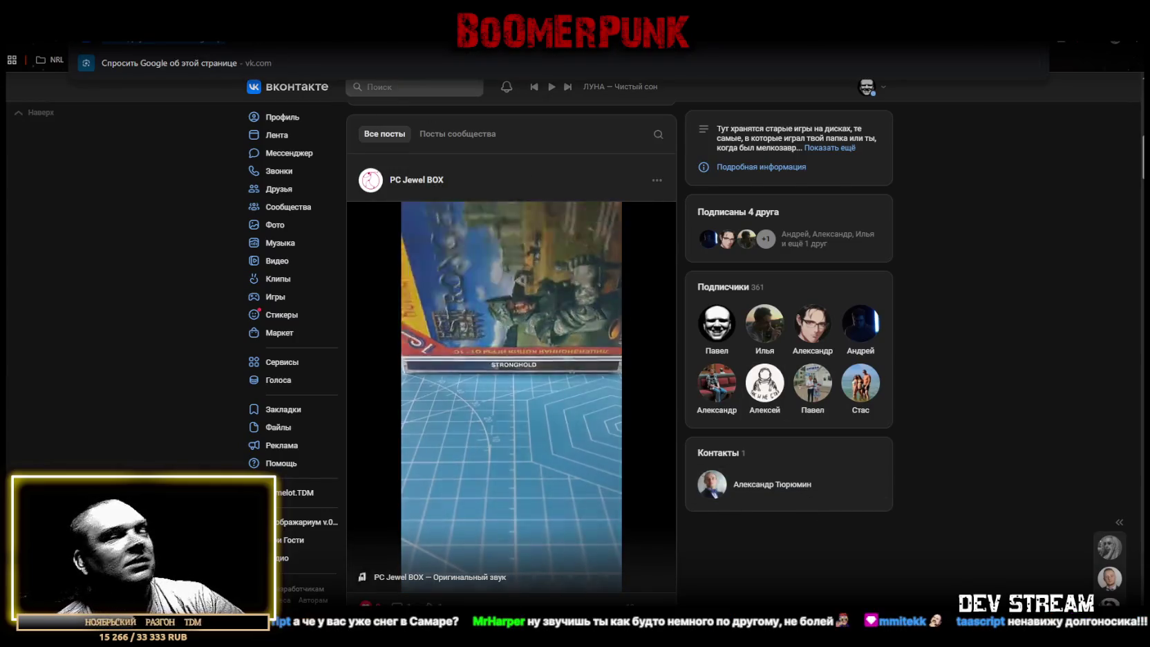
pyautogui.press('Escape')
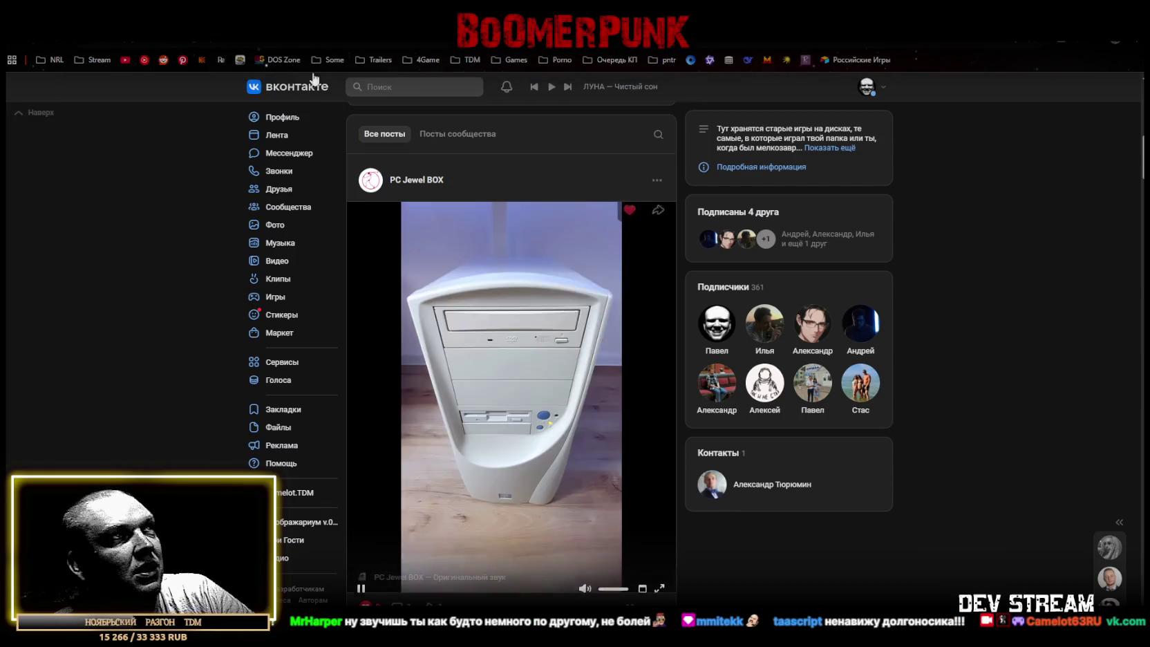
pyautogui.hotkey('alt', 'Tab')
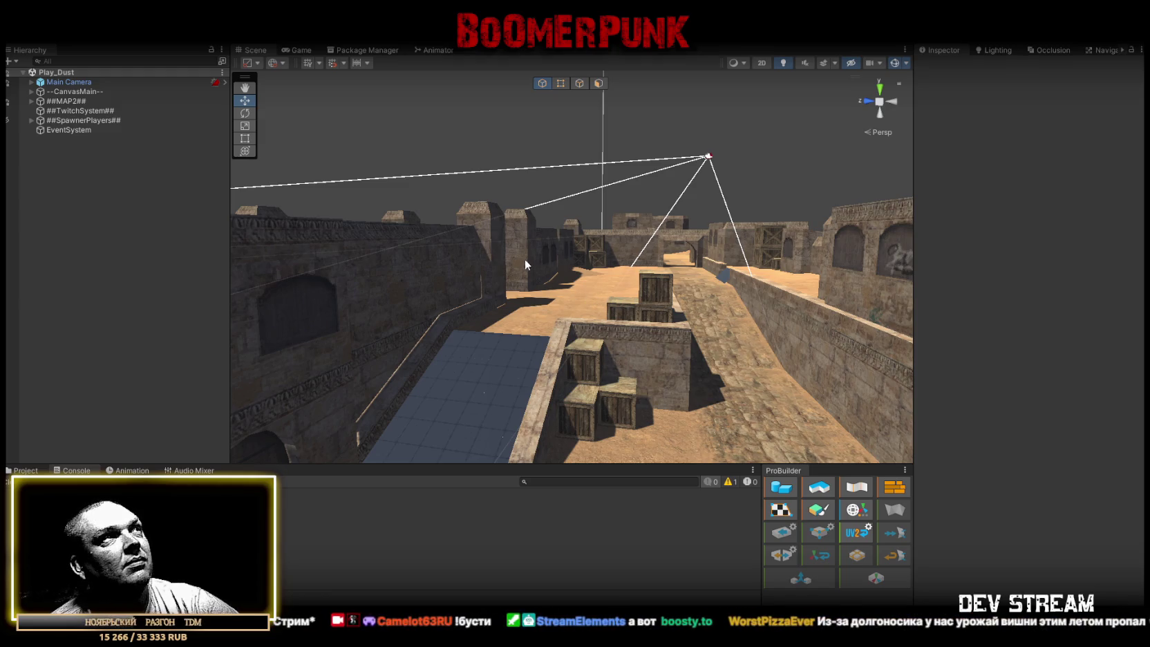
# Orbit over the Dust map, run the match with the Game view maximized, then stop it.
pyautogui.moveTo(564, 269)
pyautogui.mouseDown()
pyautogui.moveTo(459, 223)
pyautogui.moveTo(674, 329)
pyautogui.moveTo(576, 360)
pyautogui.moveTo(641, 333)
pyautogui.mouseUp()
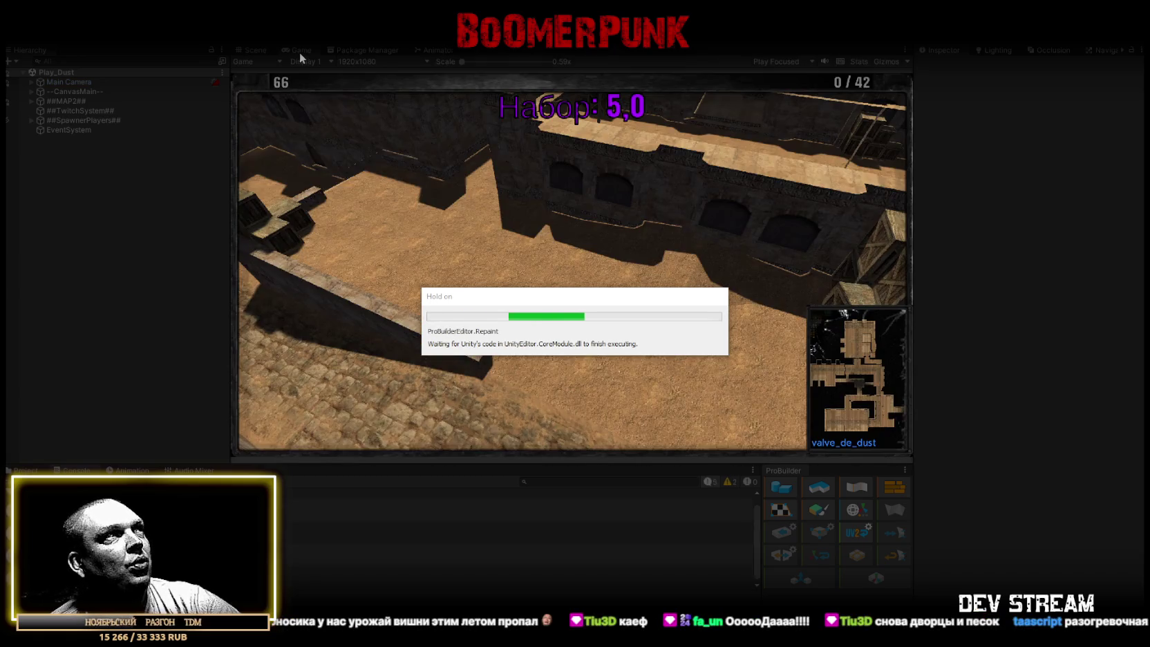
pyautogui.doubleClick(296, 48)
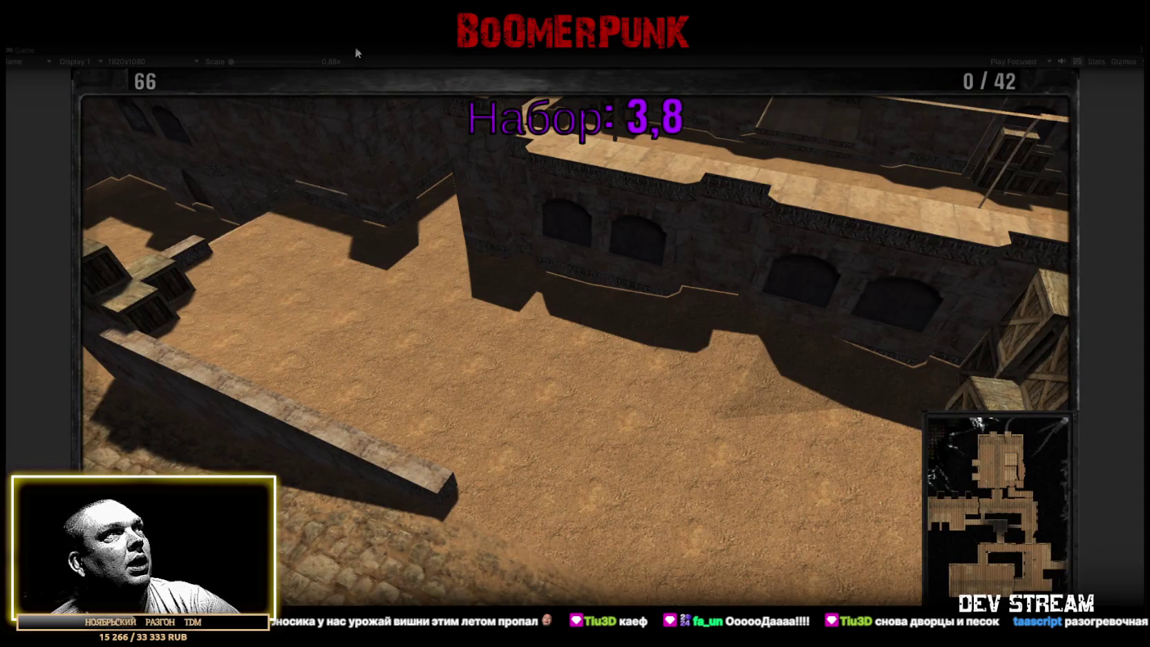
pyautogui.hotkey('ctrl', 'p')
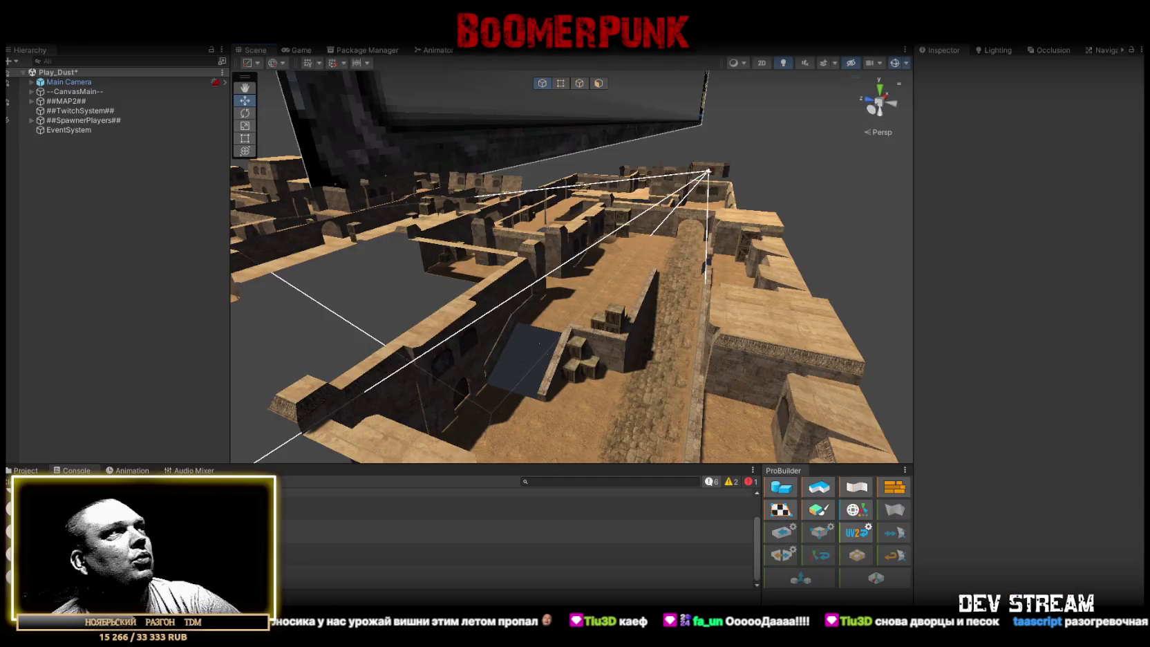
# On ##TwitchSystem##, edit Max Slots, enter 0 in Join Window Seconds, and disable bot filling.
pyautogui.click(80, 112)
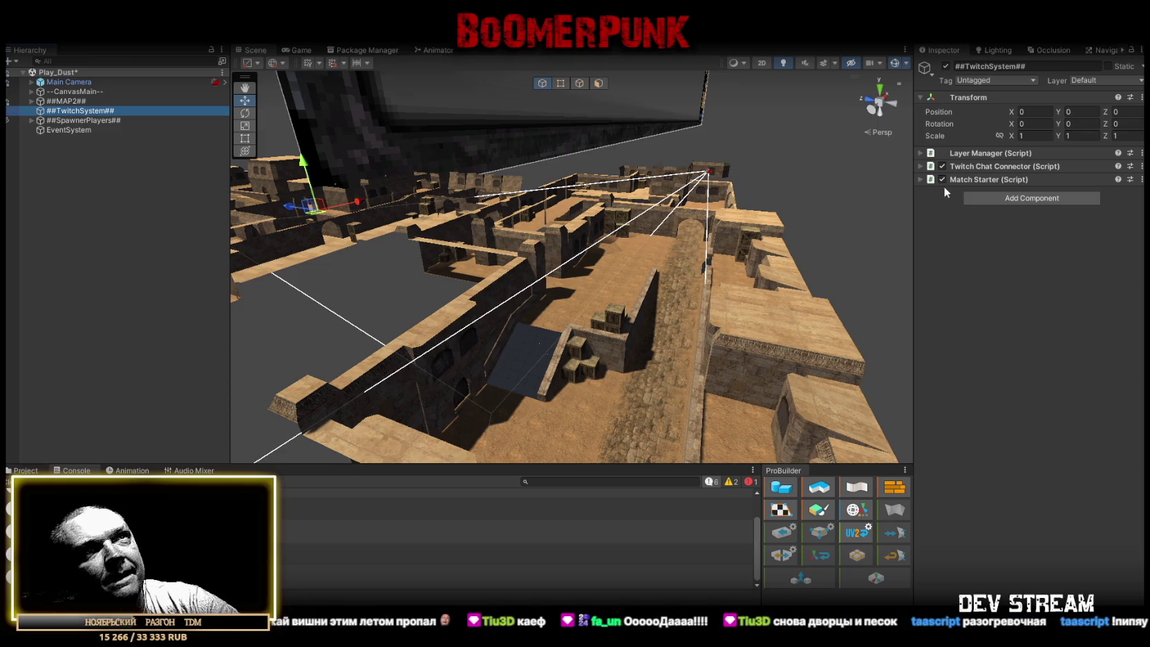
pyautogui.click(920, 179)
pyautogui.click(920, 166)
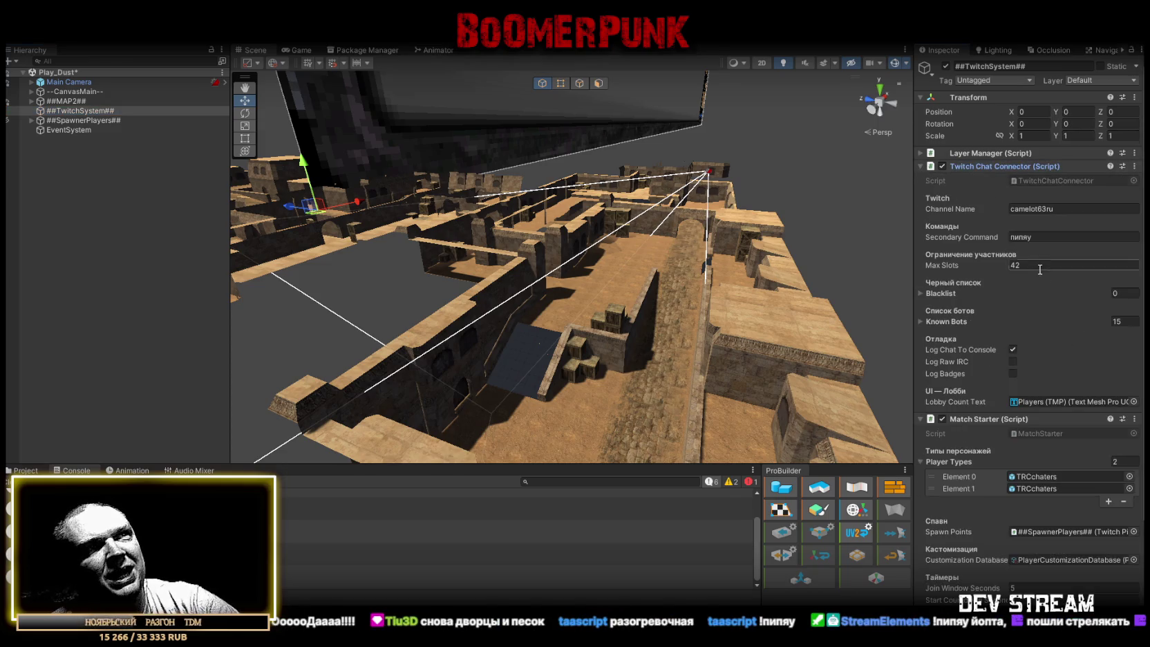
pyautogui.scroll(-1, 1039, 269)
pyautogui.click(1034, 234)
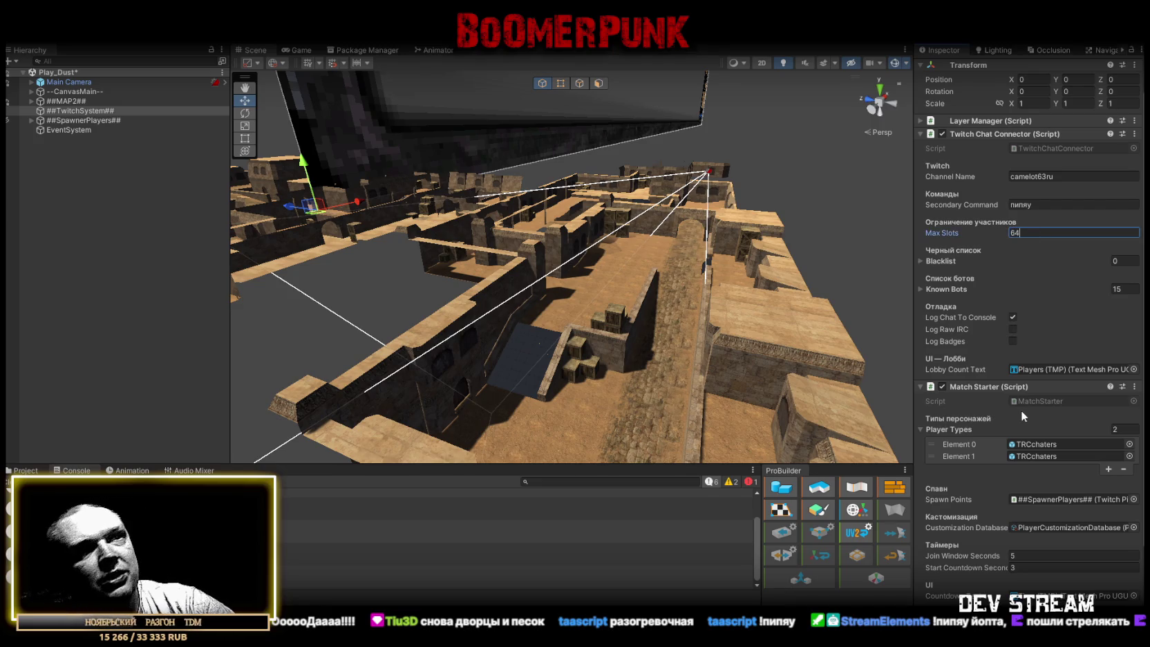
pyautogui.scroll(-3, 1020, 414)
pyautogui.click(1028, 459)
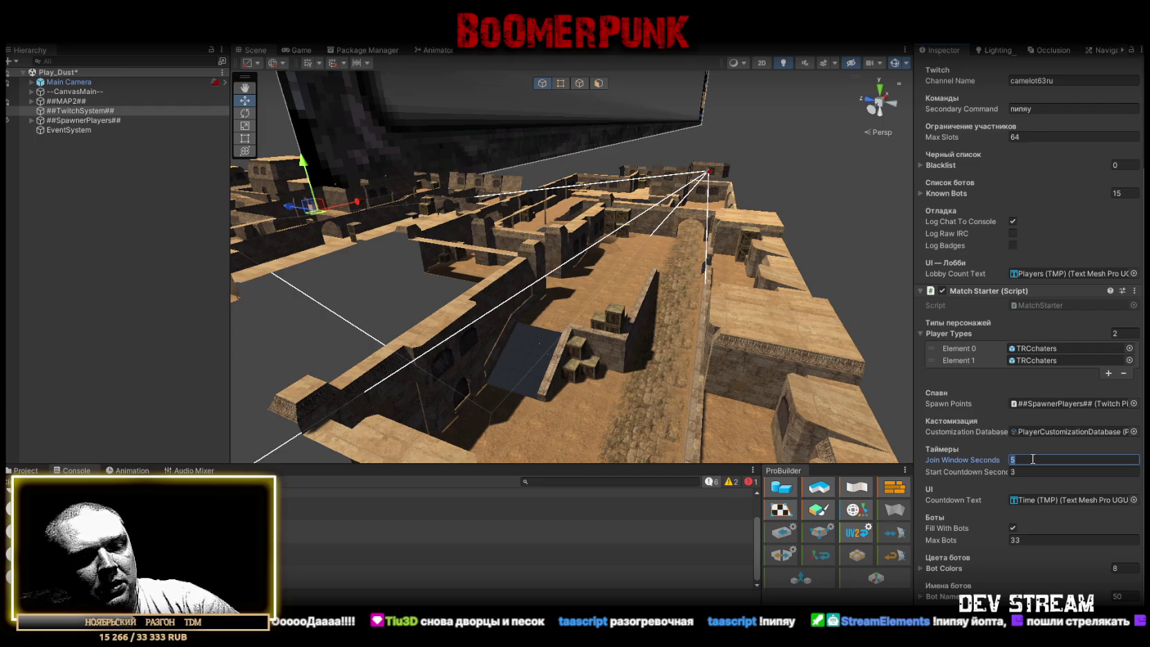
pyautogui.write('60')
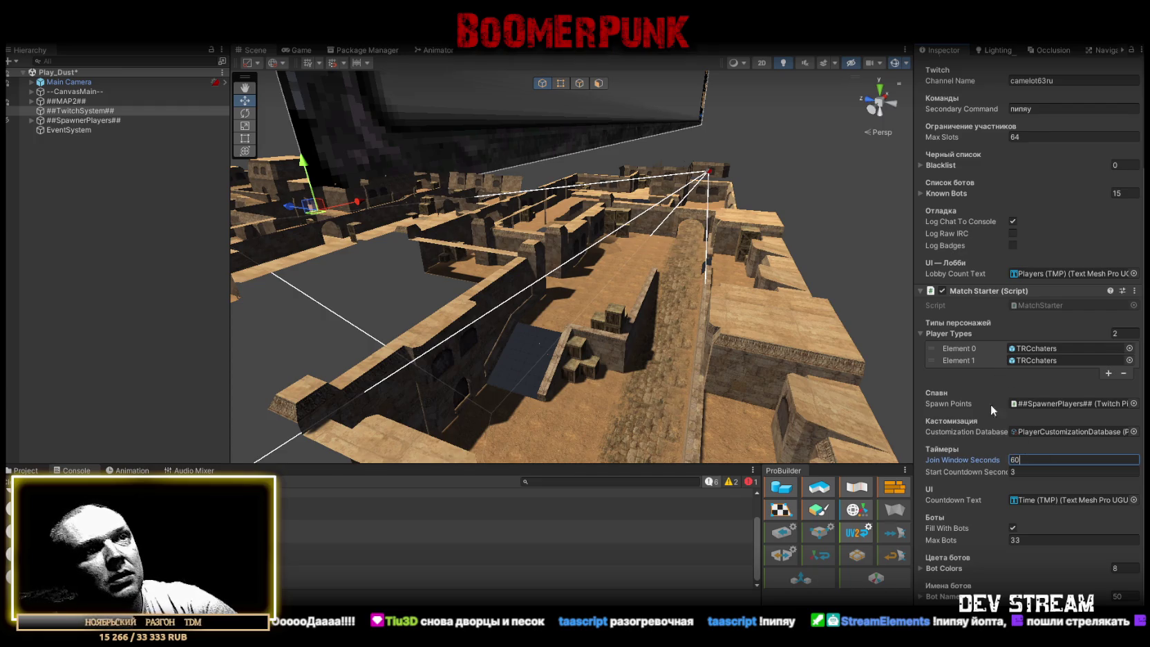
pyautogui.click(1014, 527)
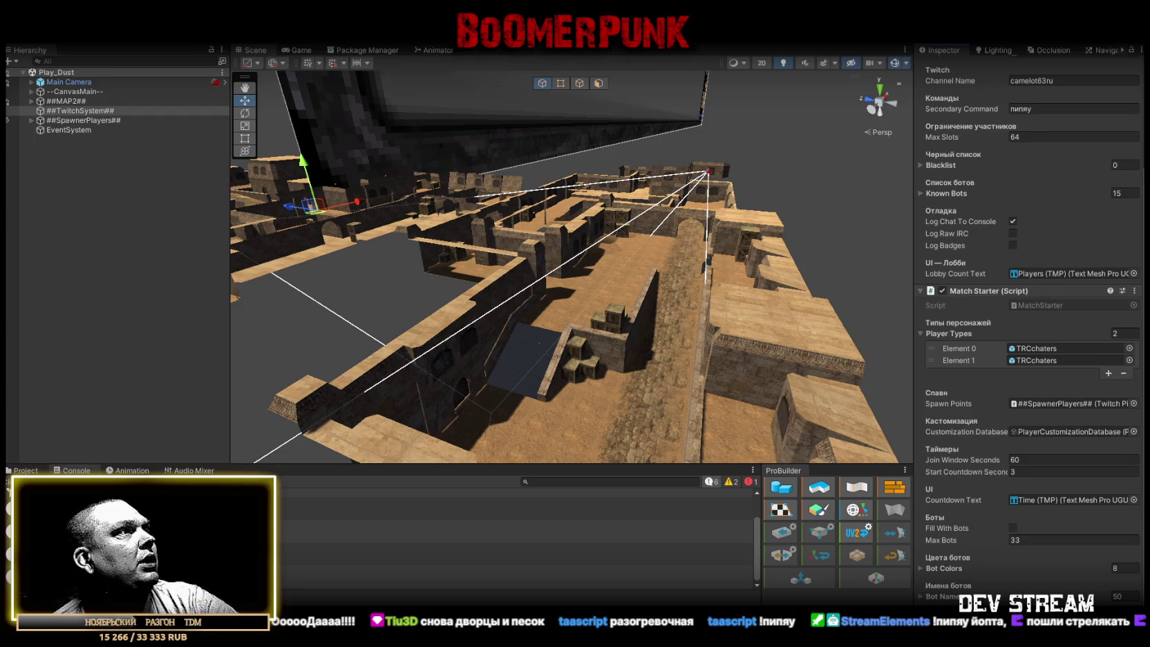
# Clear the console, play maximized, check the lobby scoreboard, and take the game camera.
pyautogui.click(24, 482)
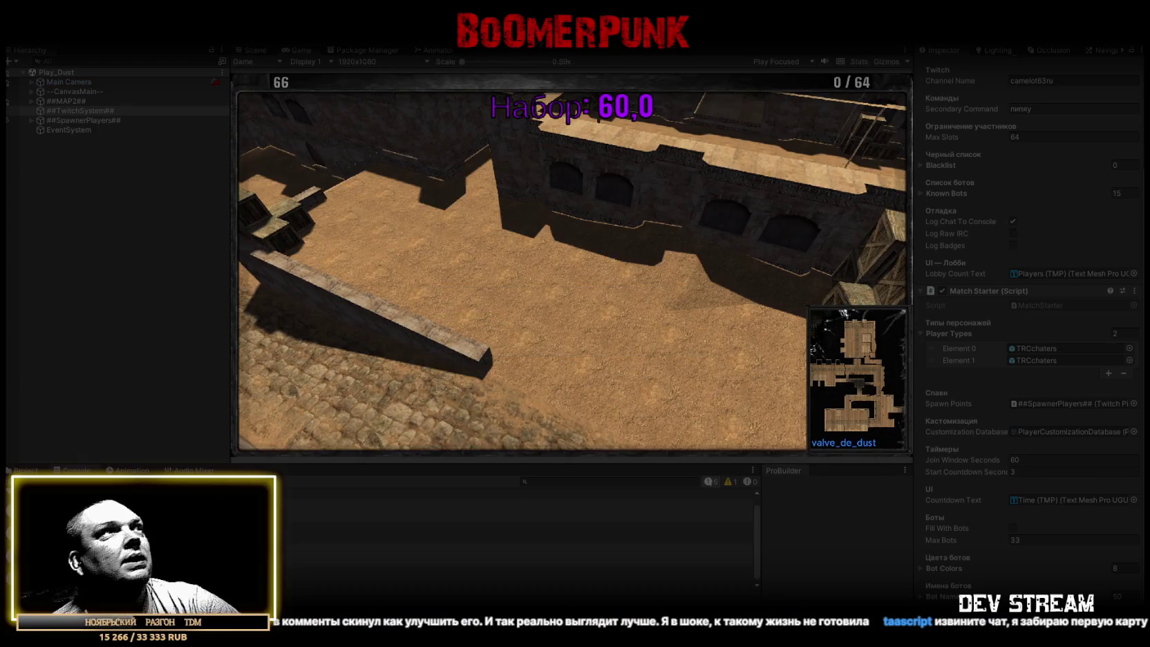
pyautogui.doubleClick(301, 51)
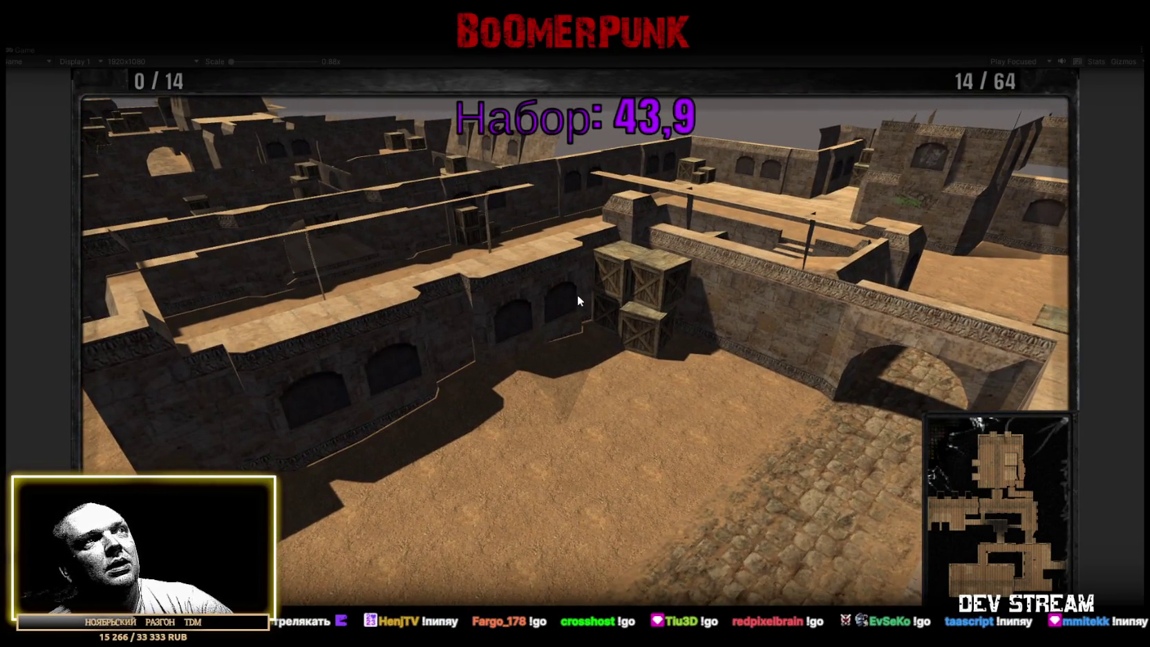
pyautogui.press('Tab')
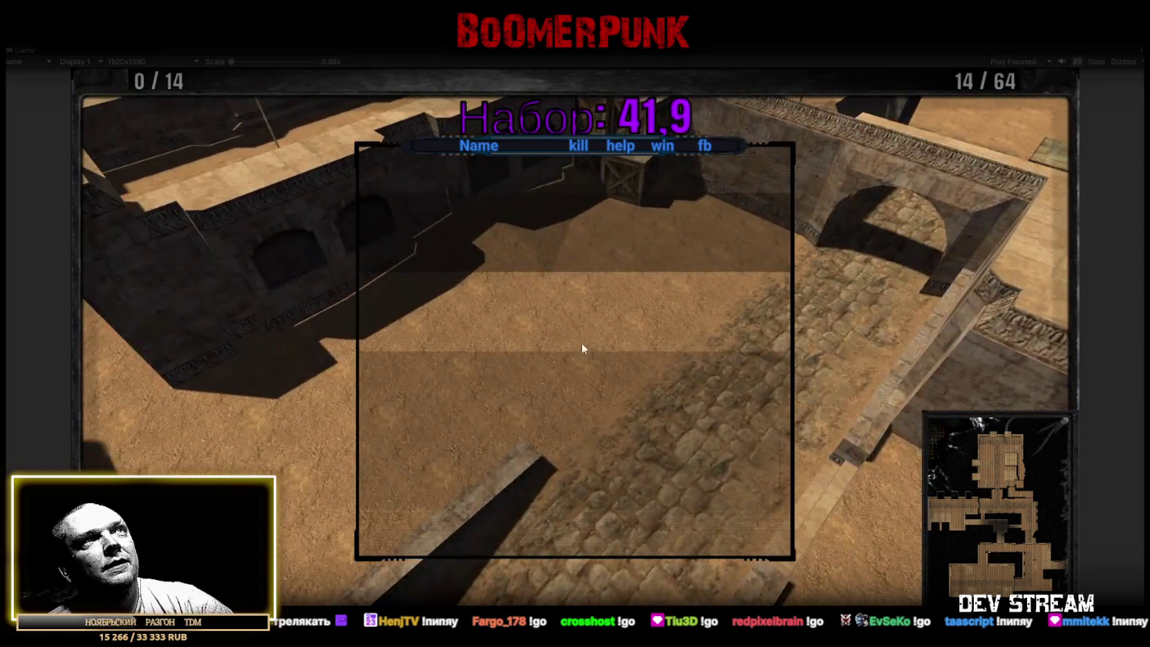
pyautogui.press('Tab')
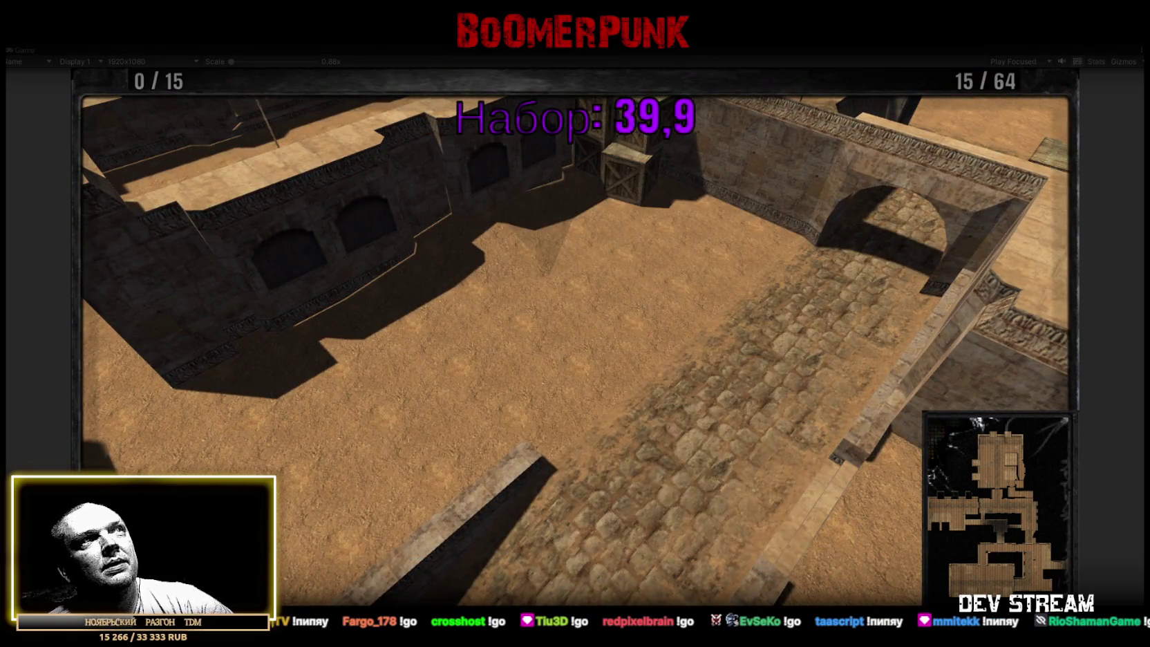
pyautogui.press('Tab')
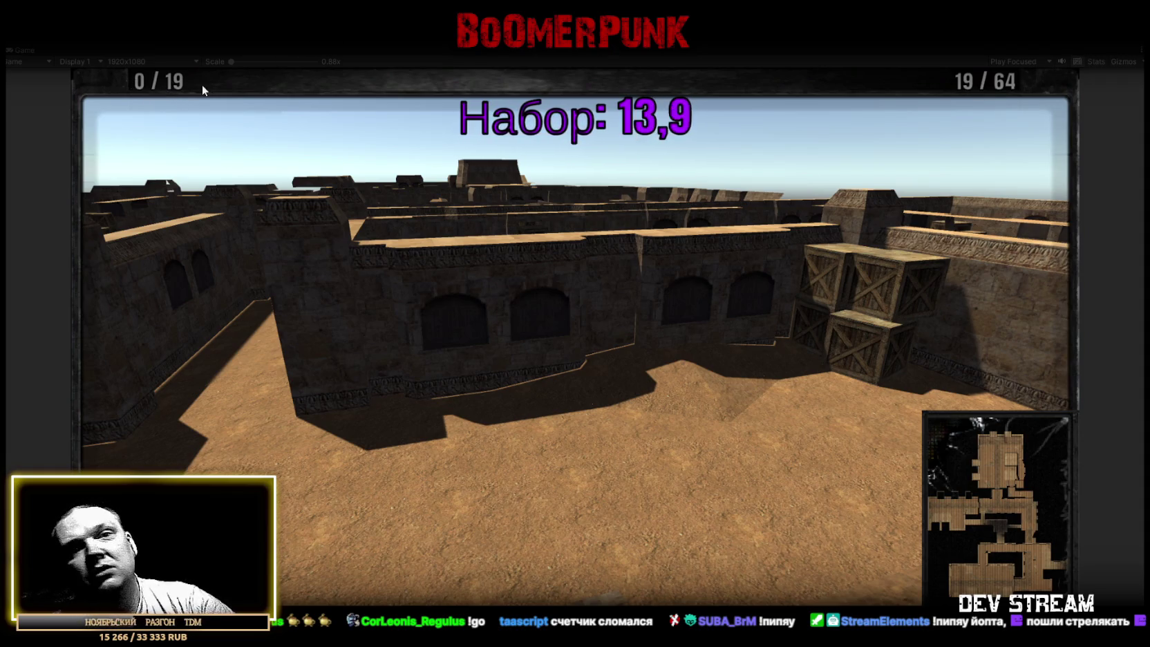
pyautogui.click(454, 219)
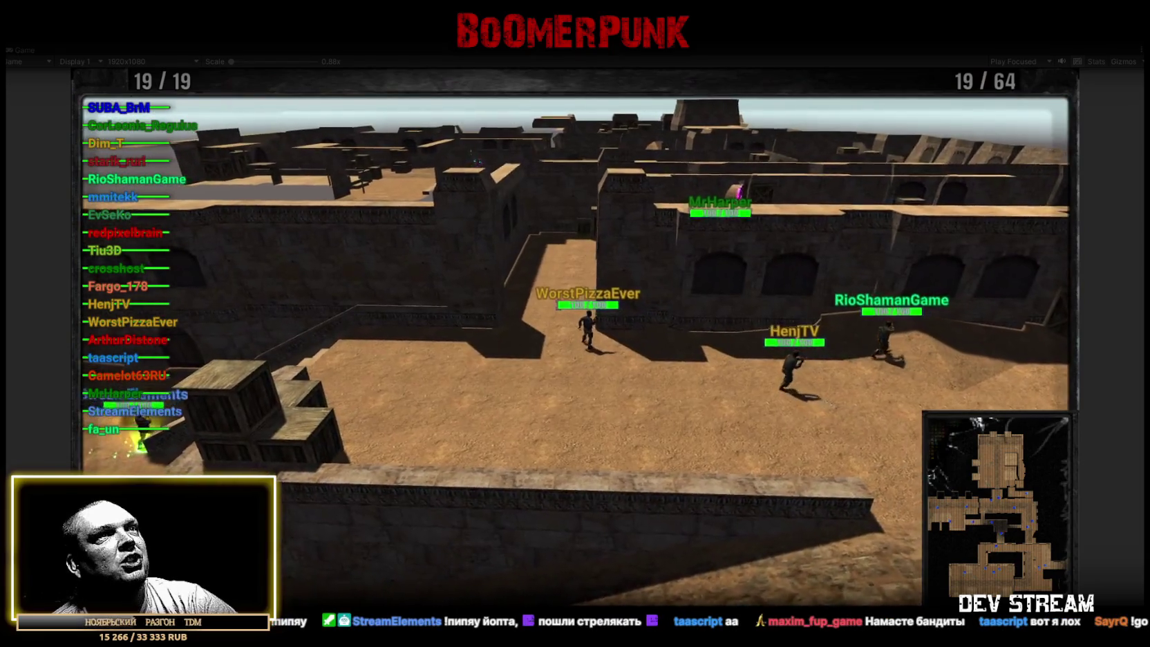
pyautogui.click(577, 350)
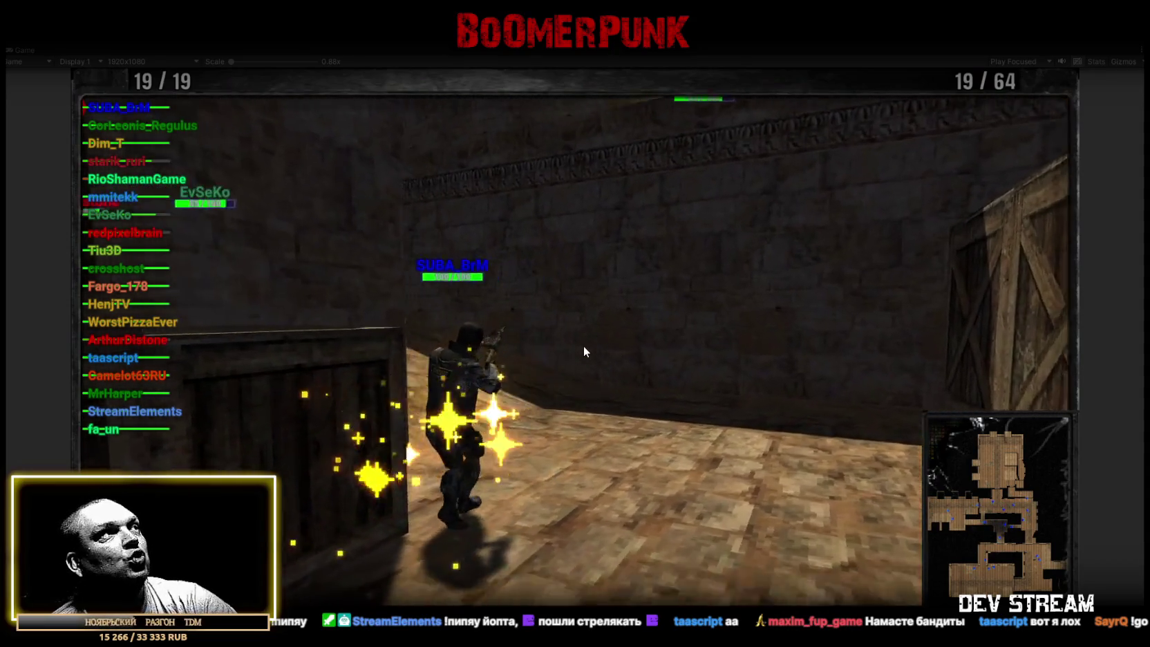
pyautogui.click(584, 345)
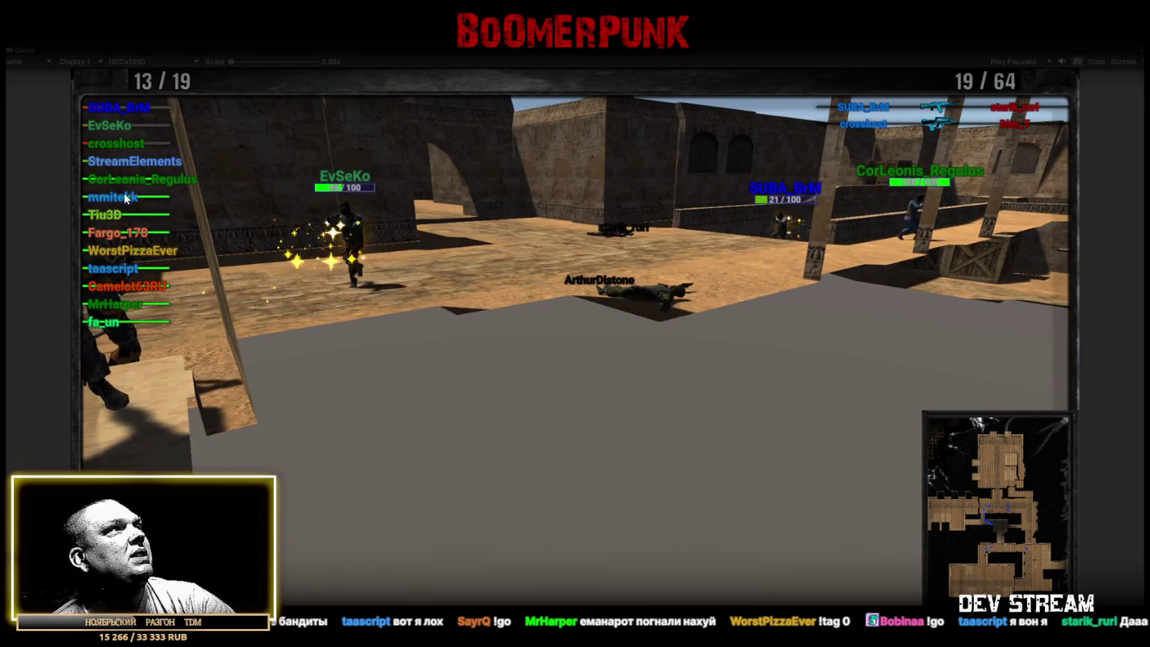
pyautogui.click(126, 129)
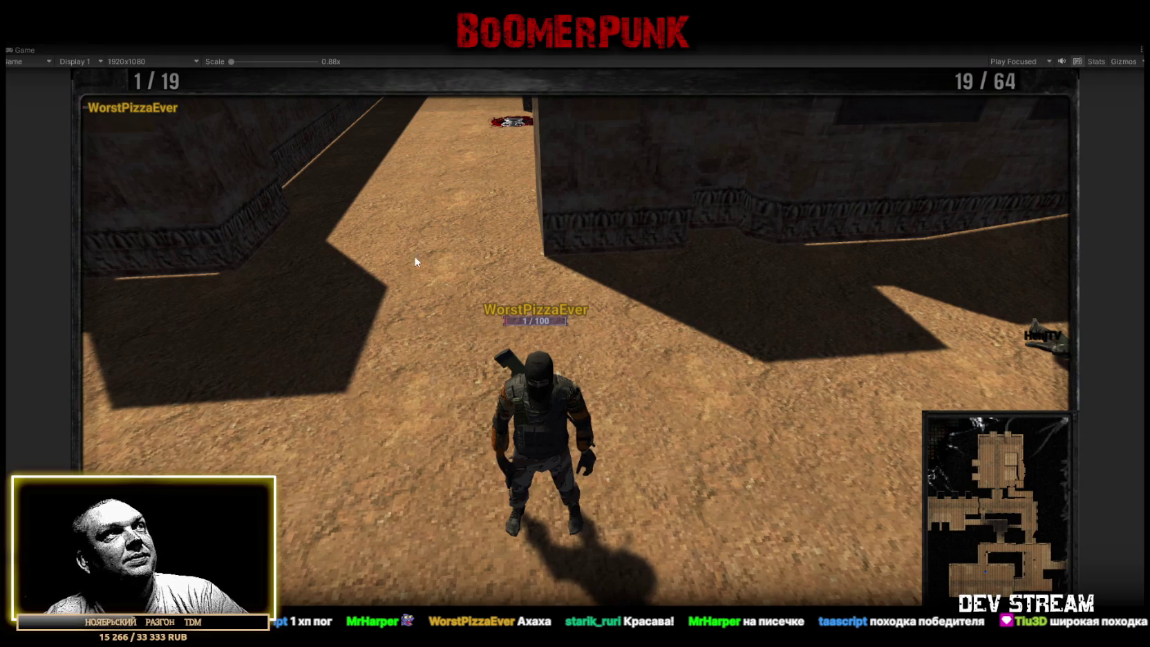
pyautogui.hotkey('ctrl', 'p')
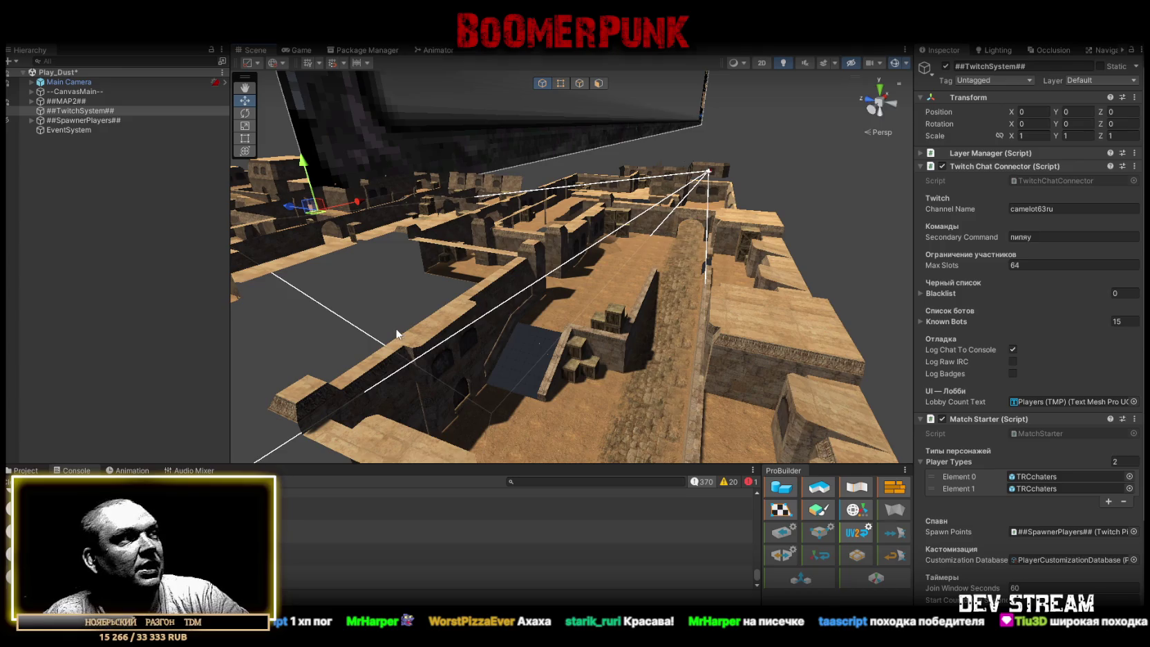
# Show the Project panel, then the Game view's camera shot of the map.
pyautogui.click(26, 470)
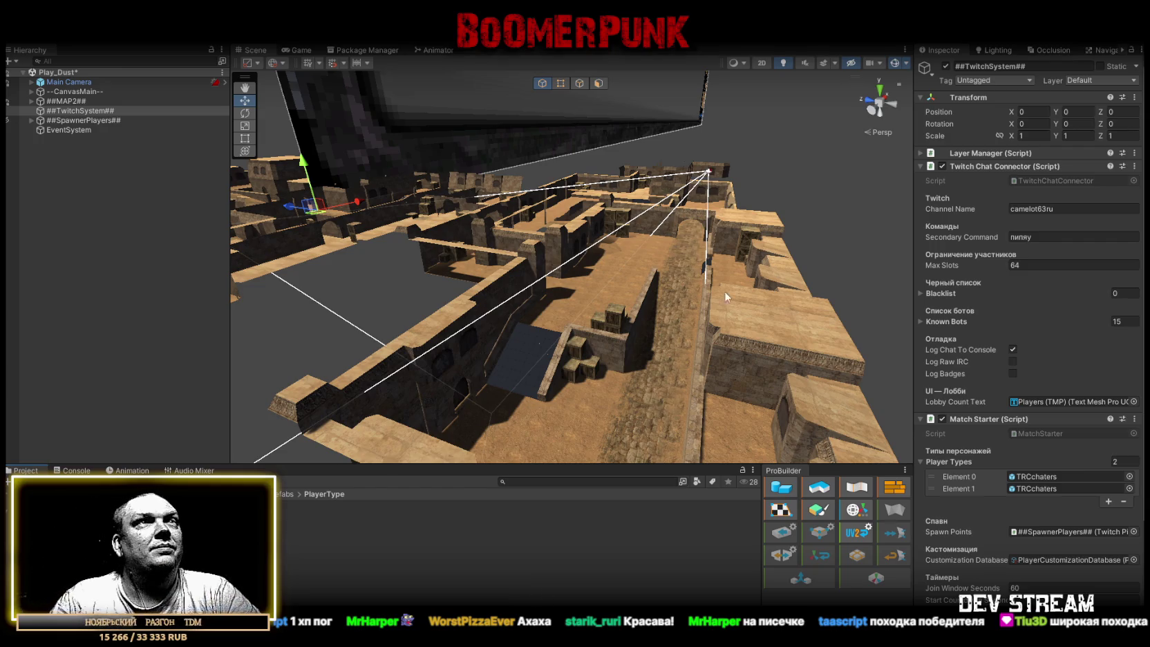
pyautogui.click(300, 50)
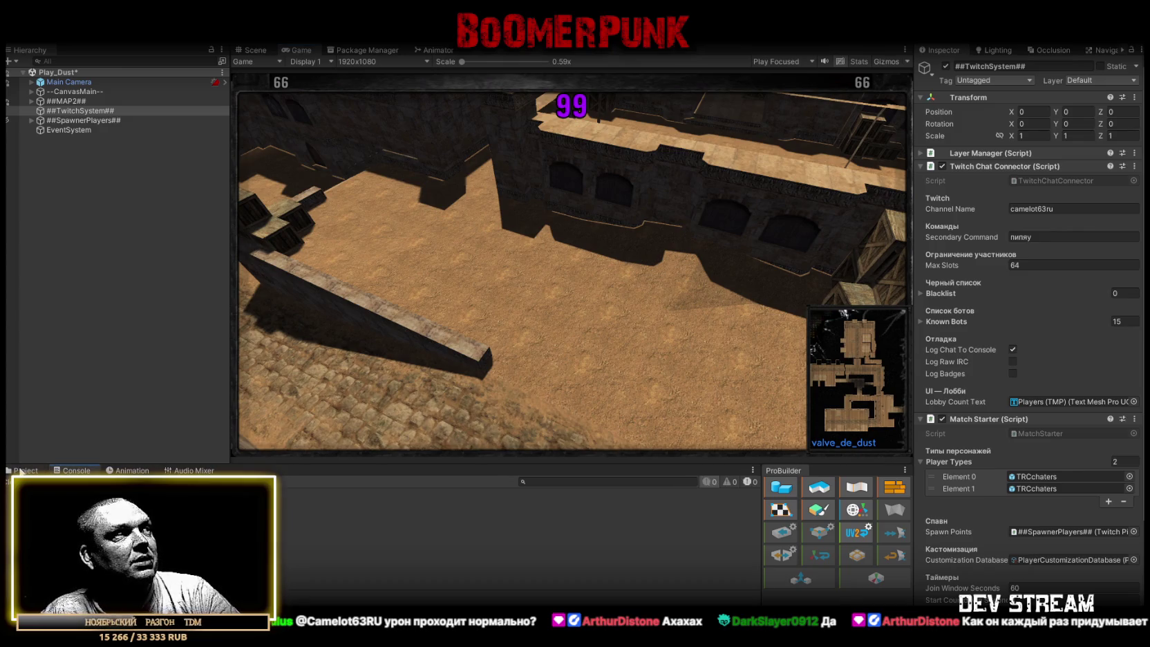
# Focus the PlayerType prefab files, then return to the Scene view with Ctrl+1.
pyautogui.click(21, 470)
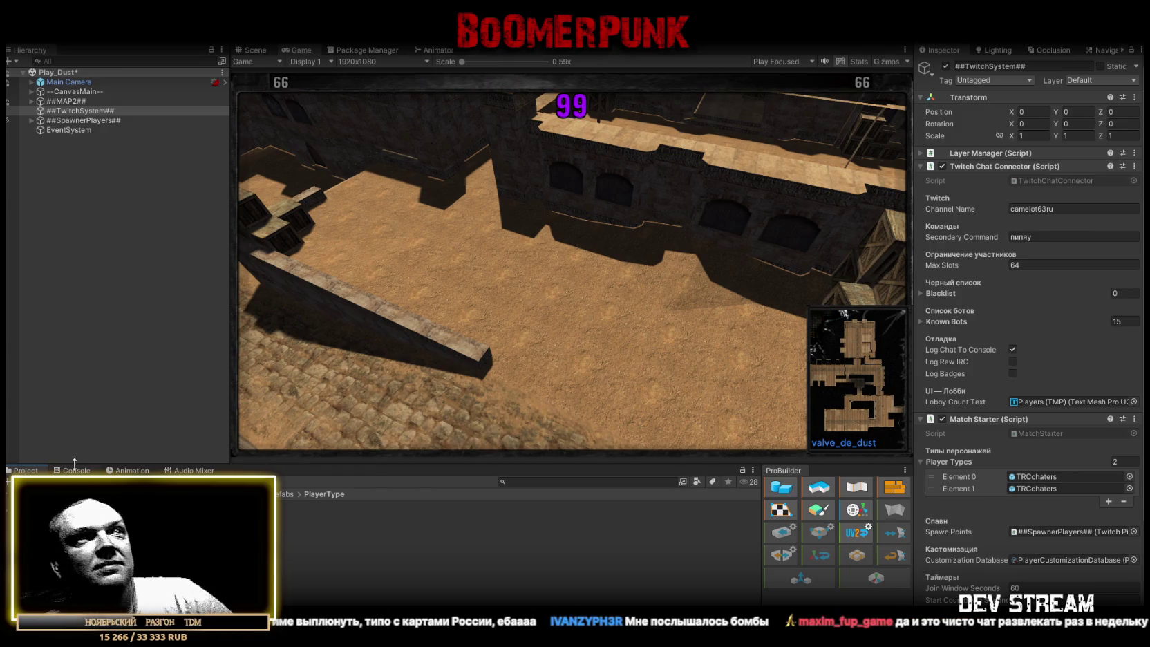
pyautogui.hotkey('ctrl', '1')
# Fly and orbit the scene camera down onto the courtyard with the red floor mark.
pyautogui.moveTo(495, 380)
pyautogui.mouseDown()
pyautogui.moveTo(443, 357)
pyautogui.moveTo(751, 373)
pyautogui.mouseUp()
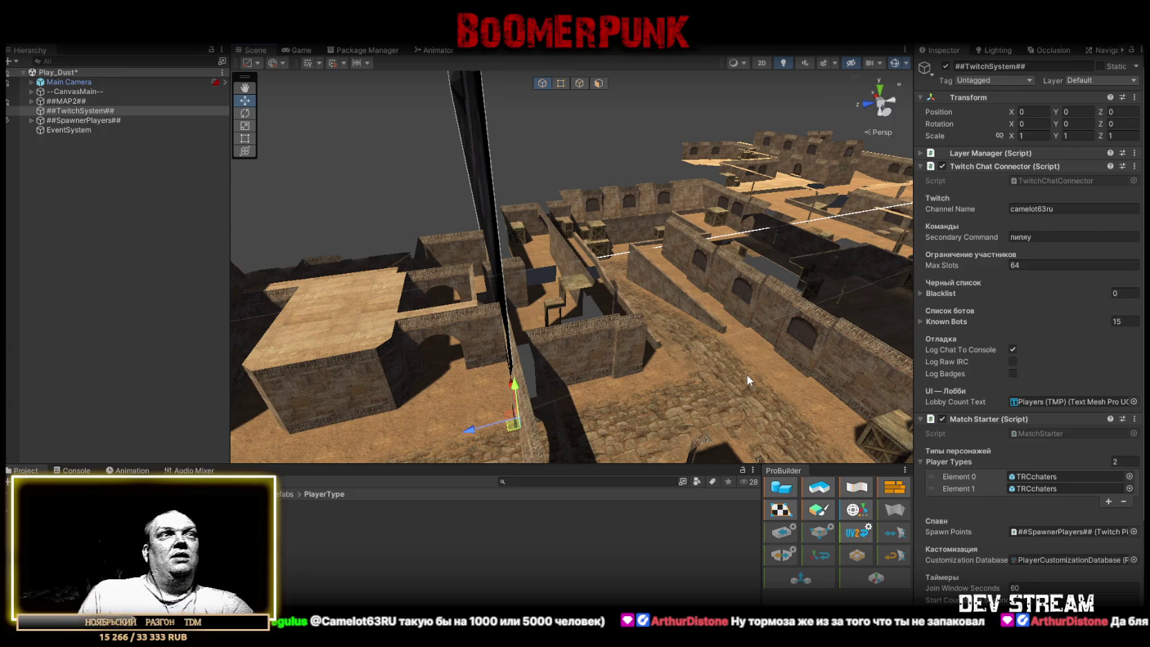
pyautogui.moveTo(709, 142)
pyautogui.mouseDown()
pyautogui.moveTo(827, 192)
pyautogui.moveTo(611, 205)
pyautogui.moveTo(634, 236)
pyautogui.moveTo(664, 236)
pyautogui.moveTo(669, 217)
pyautogui.mouseUp()
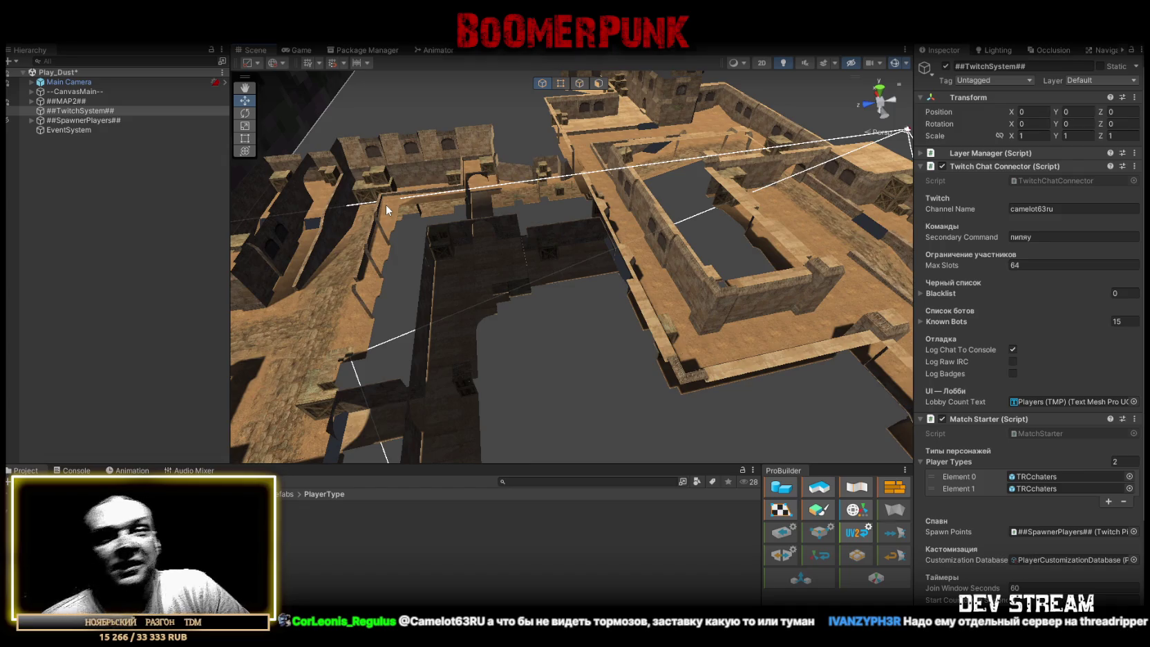
pyautogui.moveTo(518, 276)
pyautogui.mouseDown()
pyautogui.moveTo(350, 277)
pyautogui.moveTo(734, 289)
pyautogui.mouseUp()
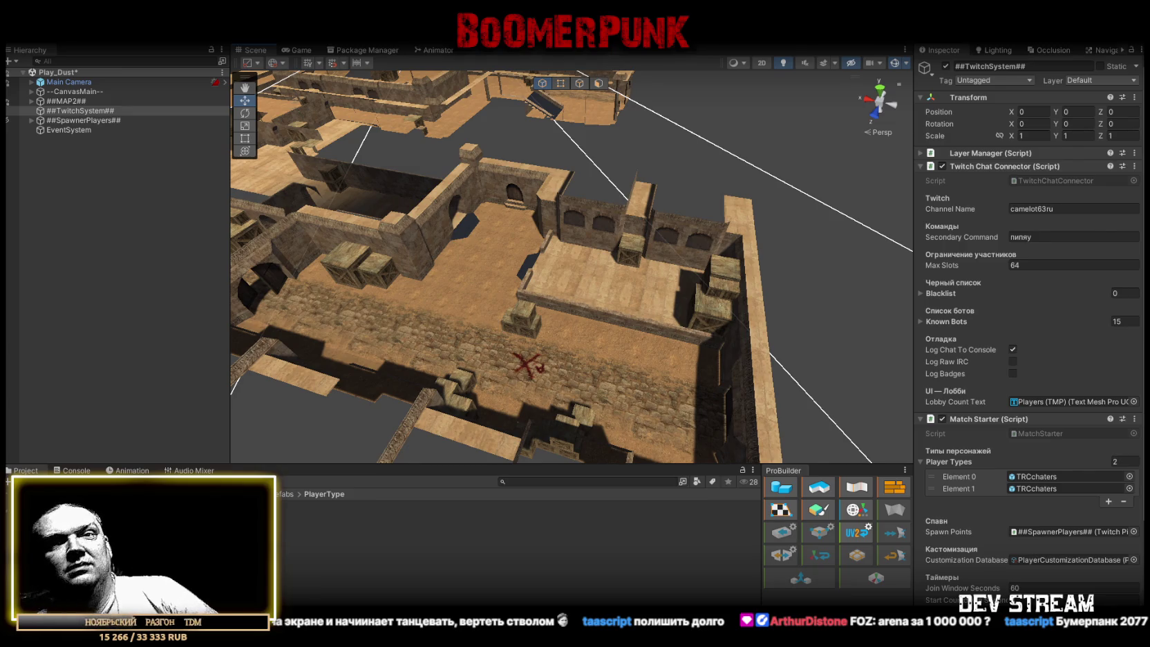
# Orbit and zoom the scene camera out over a wider area of de_dust.
pyautogui.moveTo(598, 257); pyautogui.dragTo(566, 242)
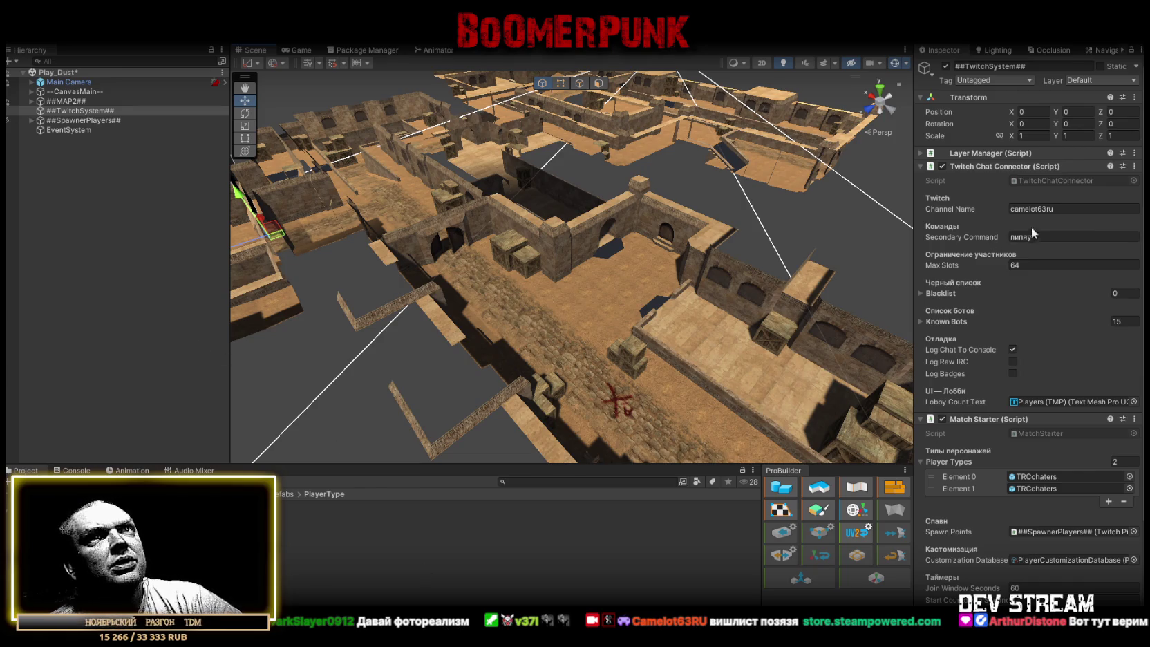
# Ping the TwitchChatConnector script via the component's Script field, then switch back to Unity.
pyautogui.click(1030, 180)
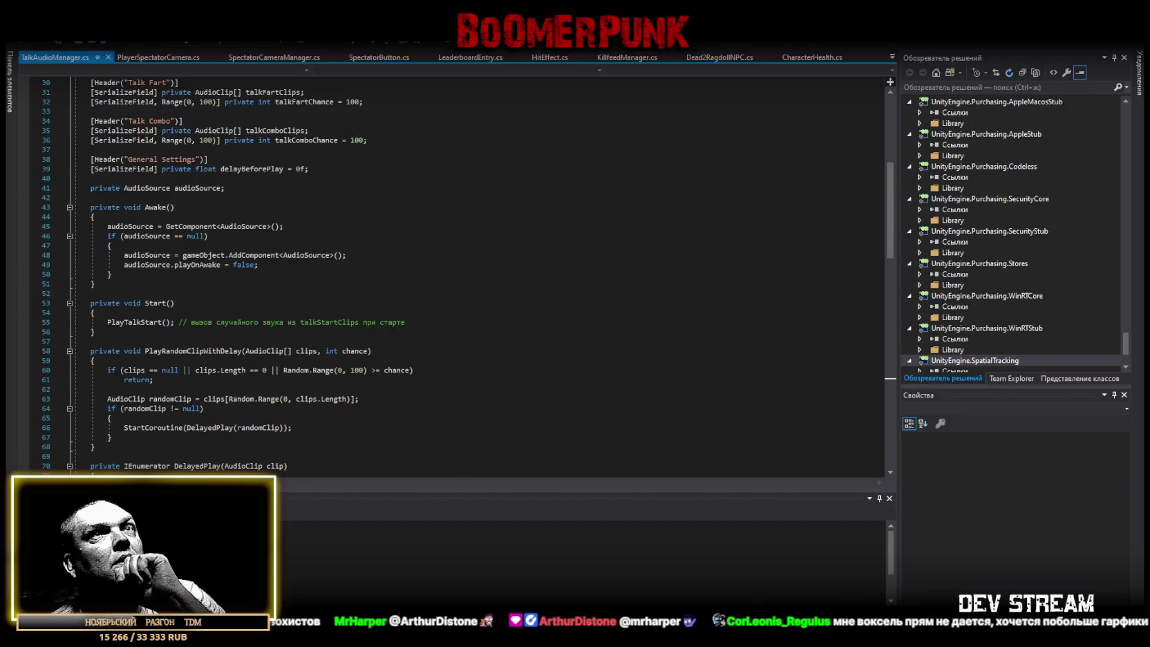
pyautogui.hotkey('alt', 'Tab')
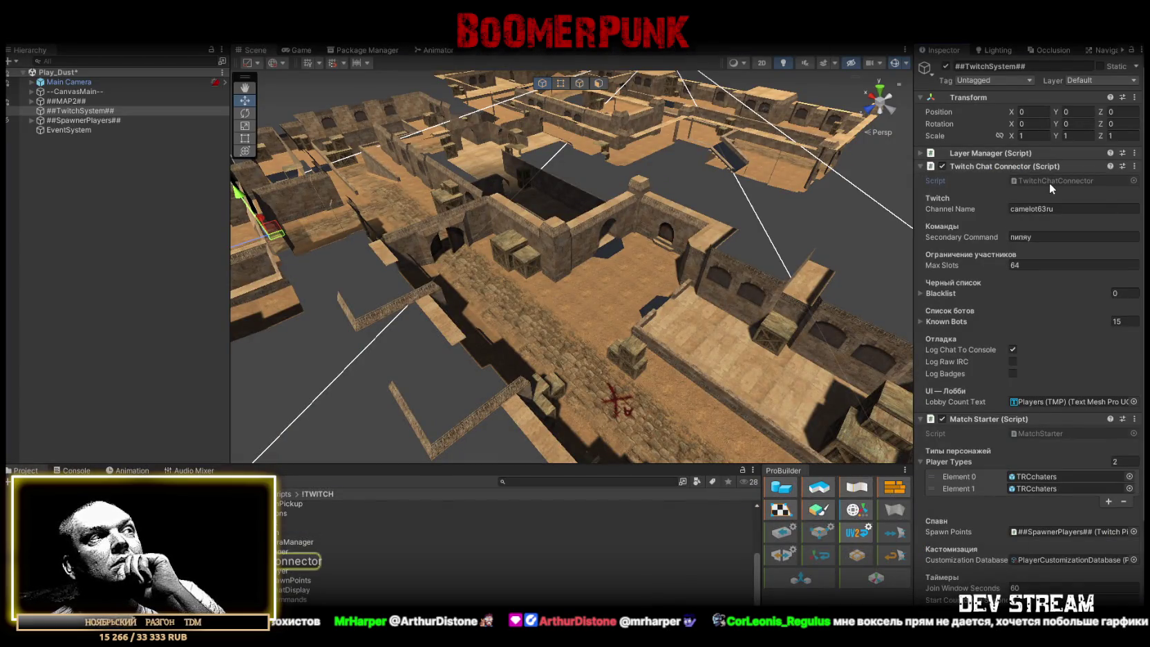
# Switch from Unity to Visual Studio showing the TwitchChatConnector.cs code.
pyautogui.hotkey('alt', 'Tab')
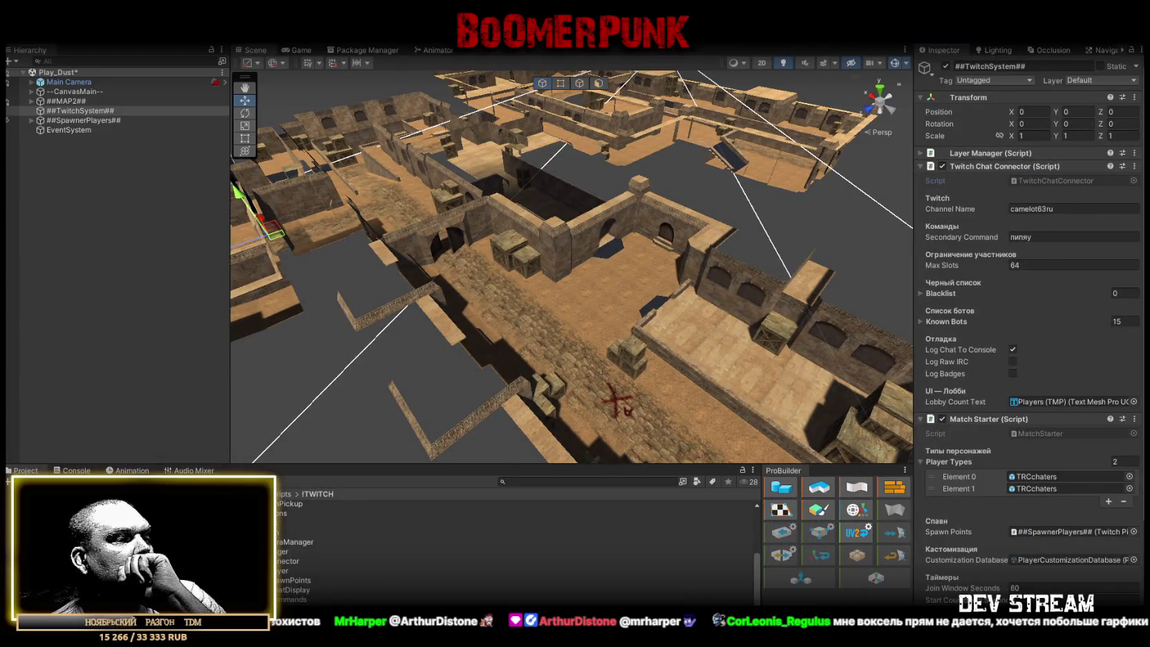
pyautogui.hotkey('alt', 'Tab')
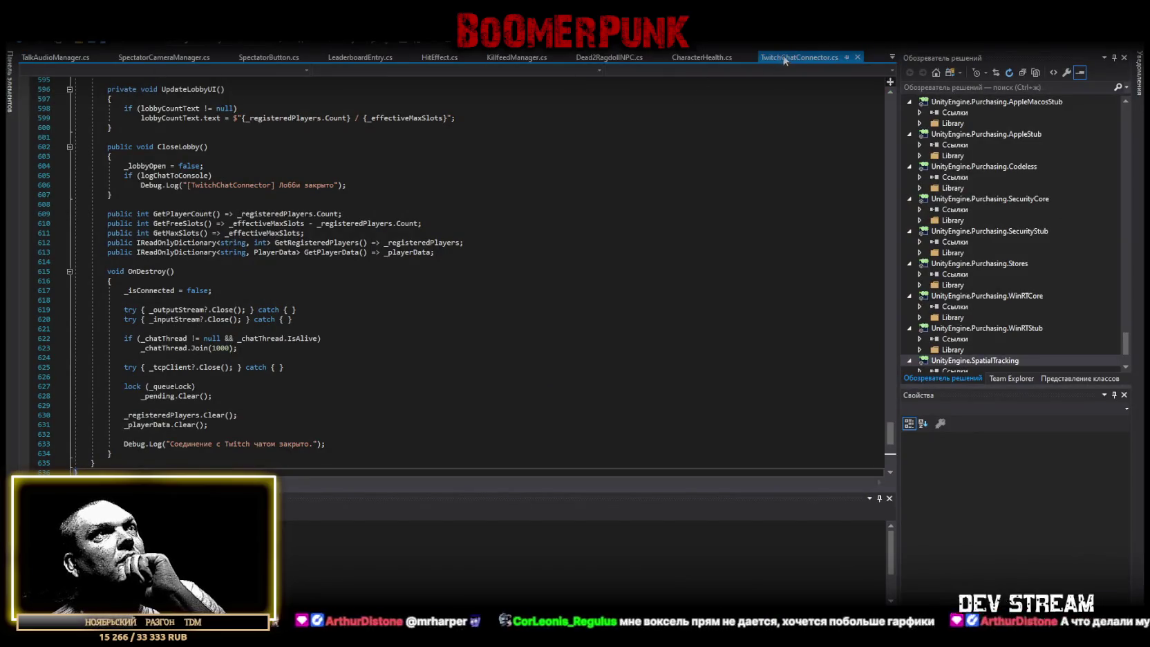
# Close every Visual Studio code tab except TwitchChatConnector.cs.
pyautogui.rightClick(785, 61)
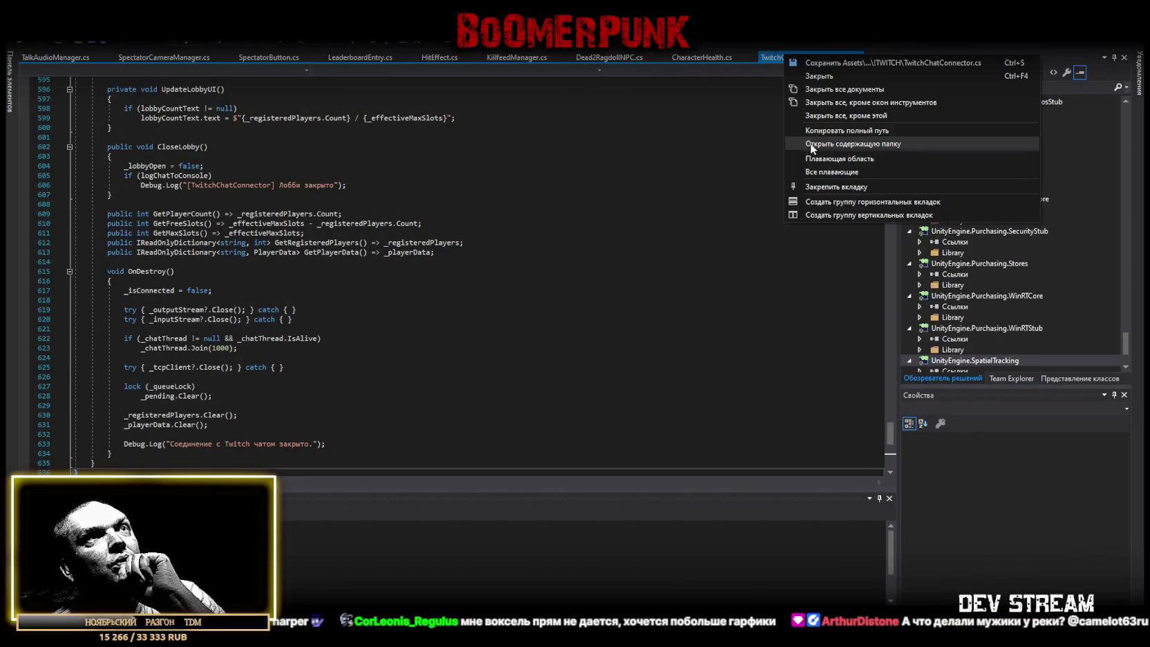
pyautogui.press('Escape')
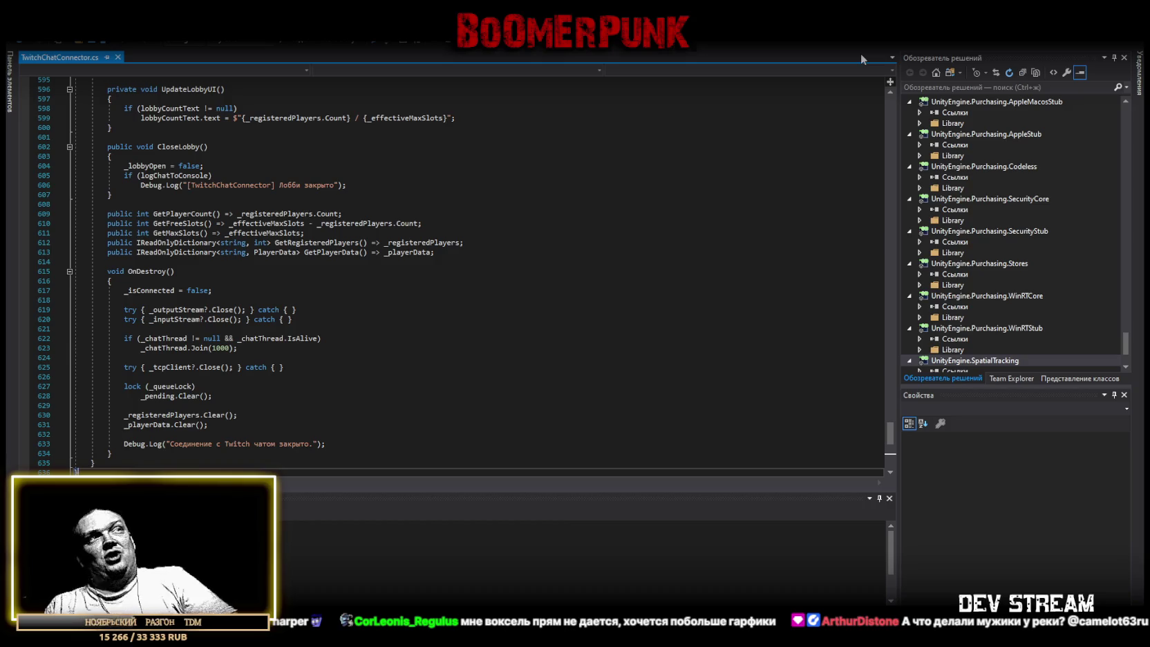
pyautogui.hotkey('alt', 'Tab')
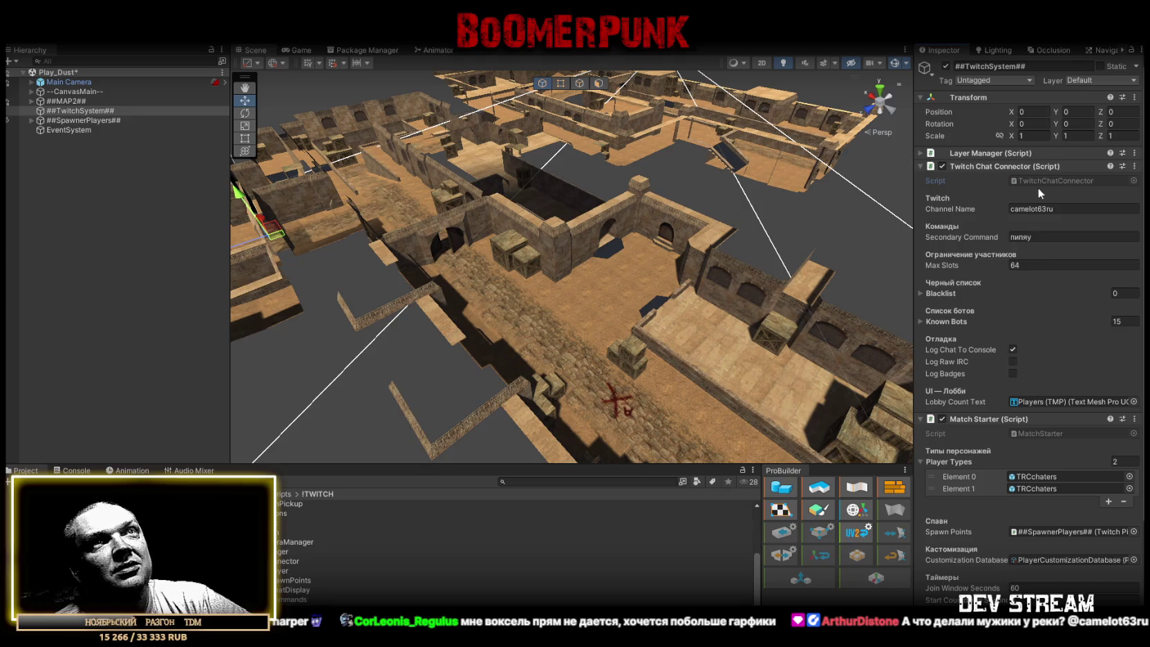
# In Unity, collapse the Layer Manager and Twitch Chat Connector components and open the MatchStarter script.
pyautogui.click(919, 153)
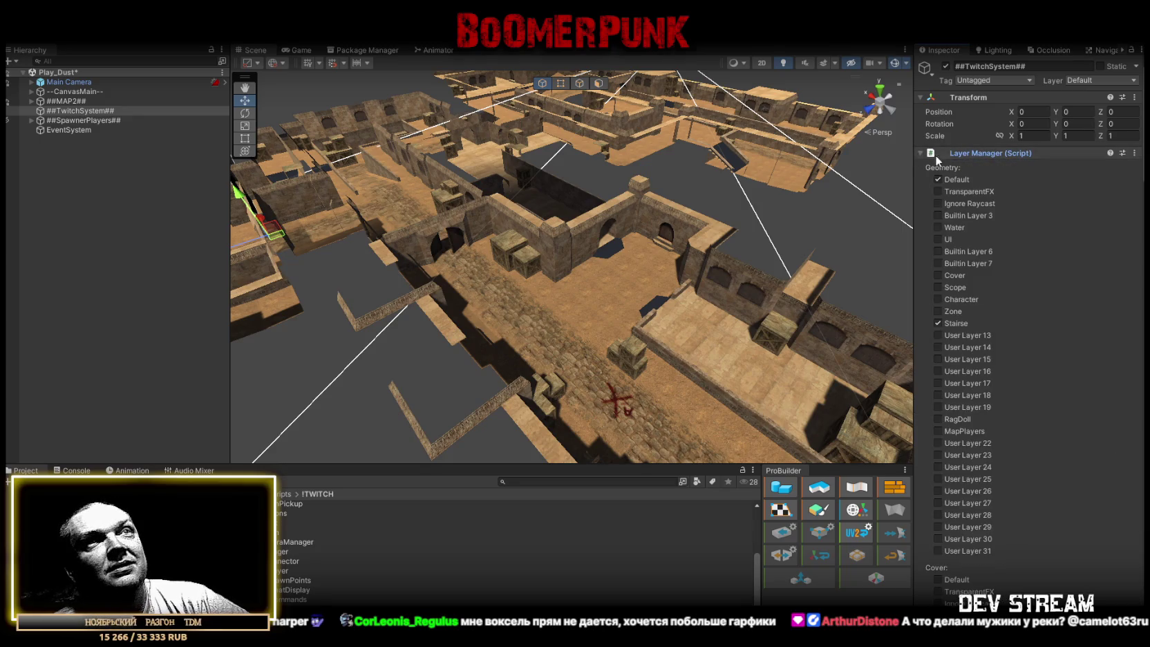
pyautogui.click(920, 153)
pyautogui.click(920, 166)
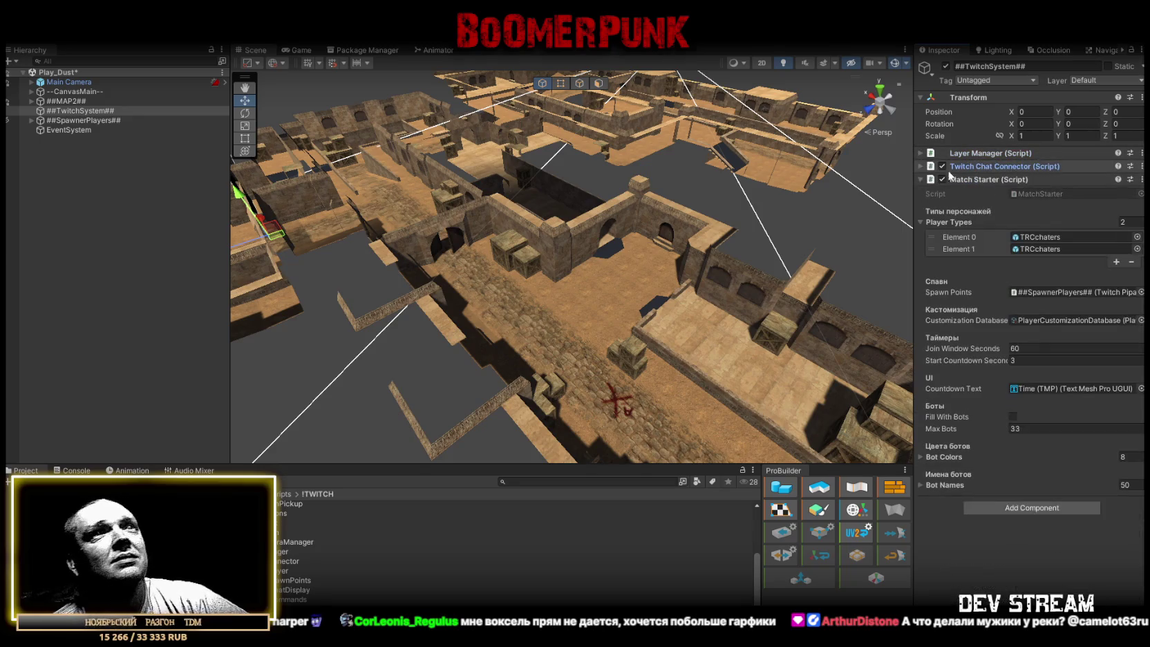
pyautogui.doubleClick(1041, 195)
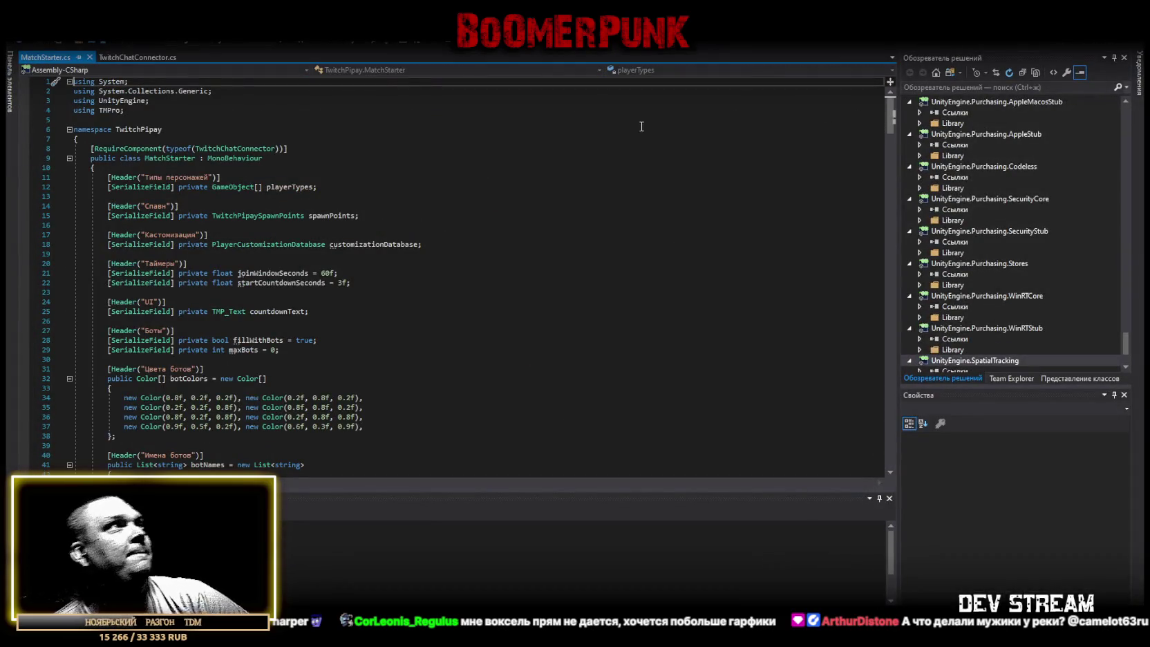
# Return to the TwitchChatConnector.cs tab to review its lobby, player-count and OnDestroy code.
pyautogui.click(134, 57)
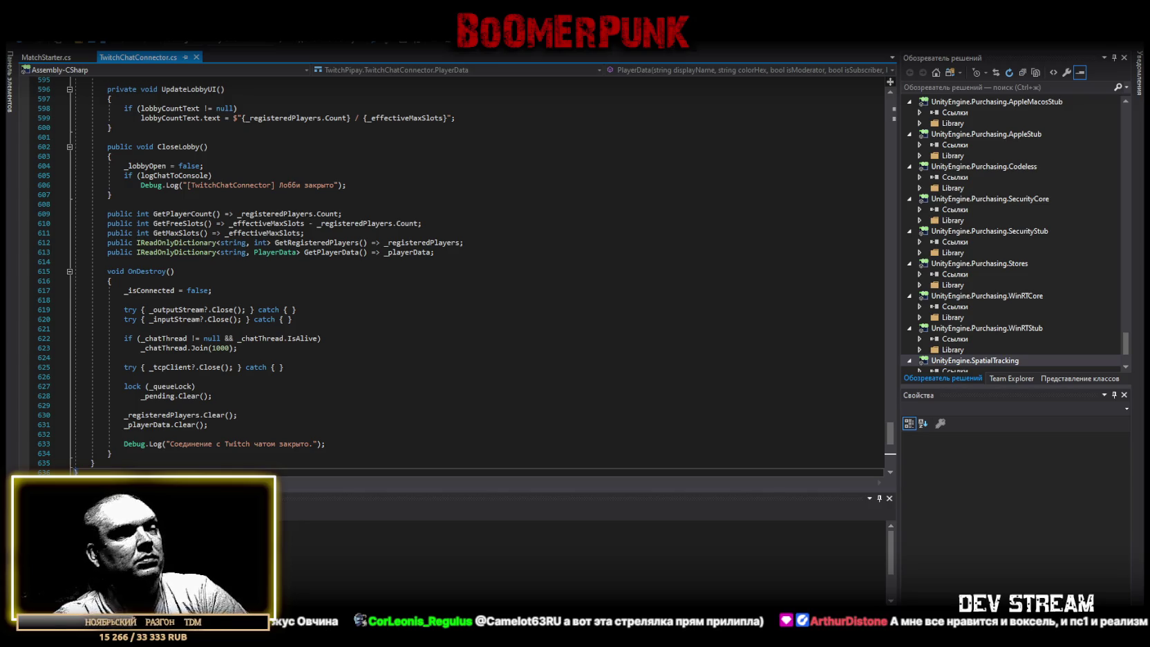
# Select and copy the entire TwitchChatConnector.cs code.
pyautogui.scroll(-8, 421, 205)
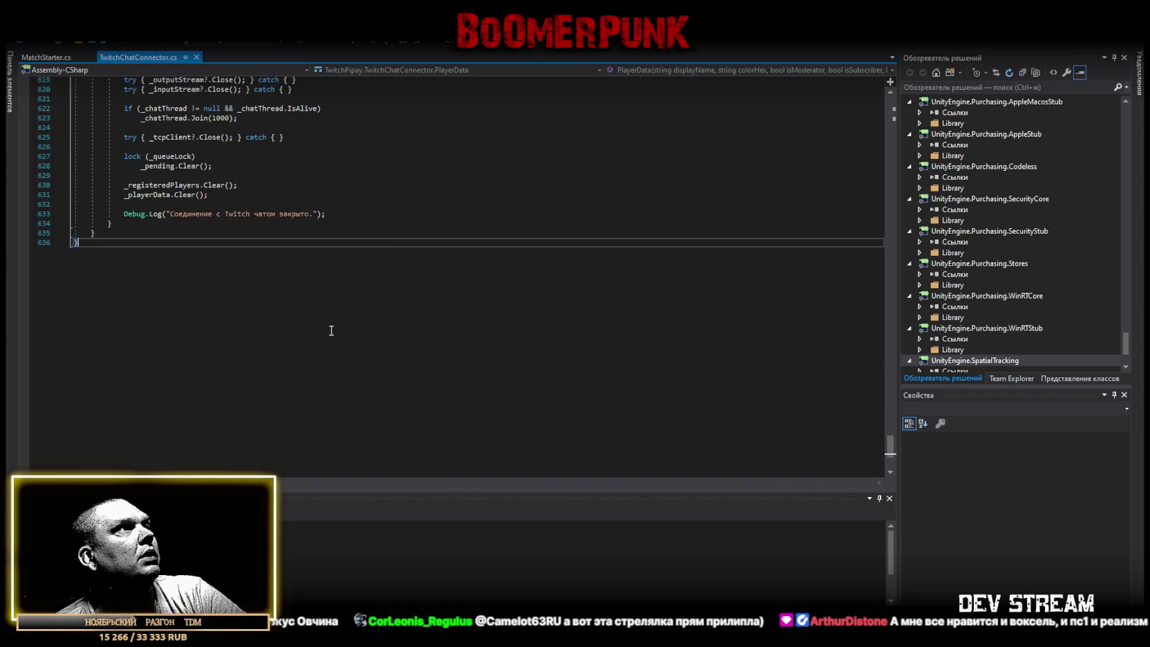
pyautogui.scroll(8, 328, 328)
pyautogui.hotkey('ctrl', 'a')
pyautogui.hotkey('alt', 'Tab')
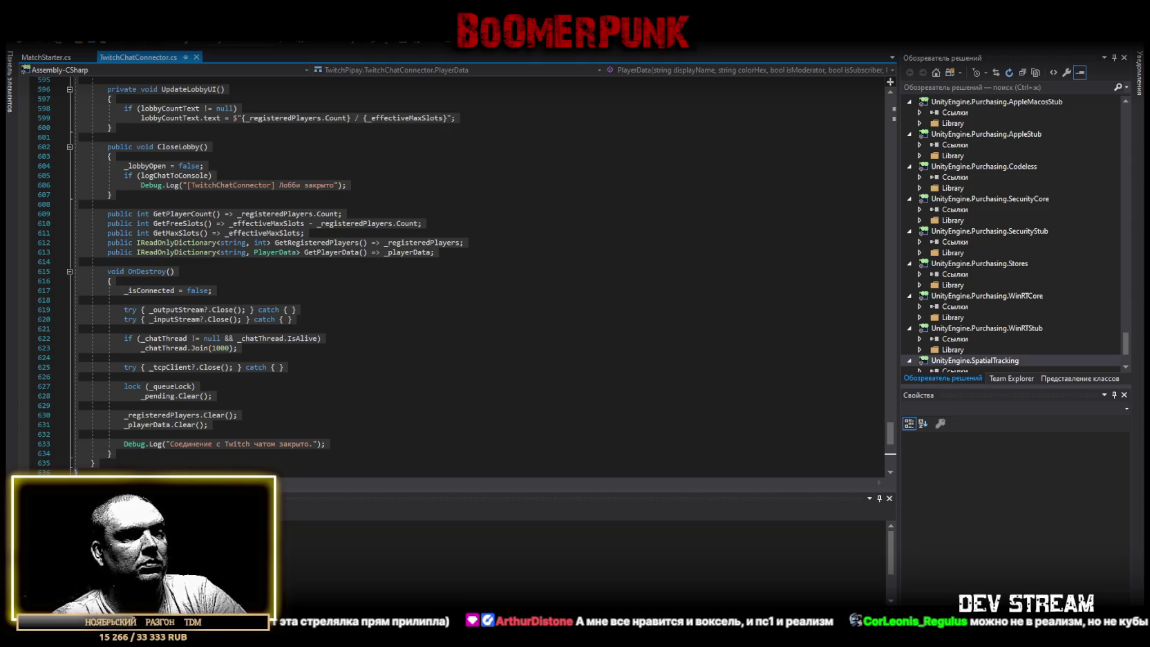
# Copy MatchStarter.cs from line 62 to the end of the file, then return to Unity.
pyautogui.click(45, 57)
pyautogui.scroll(-11, 339, 277)
pyautogui.click(340, 348)
pyautogui.hotkey('ctrl', 'shift', 'End')
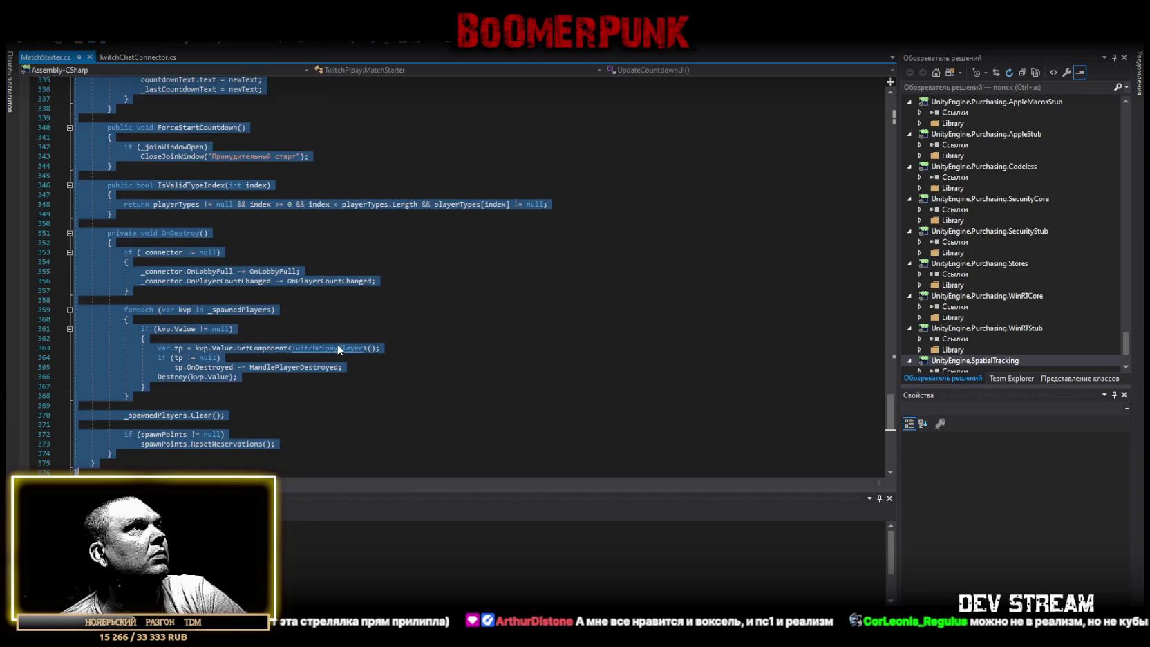
pyautogui.hotkey('alt', 'Tab')
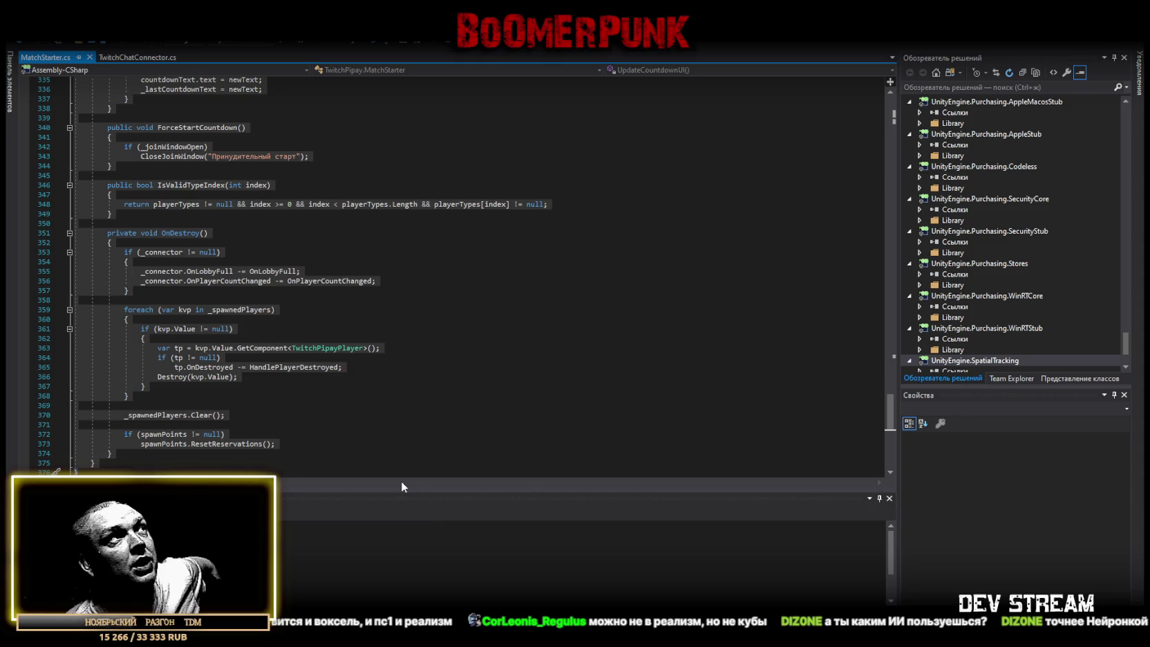
pyautogui.hotkey('alt', 'Tab')
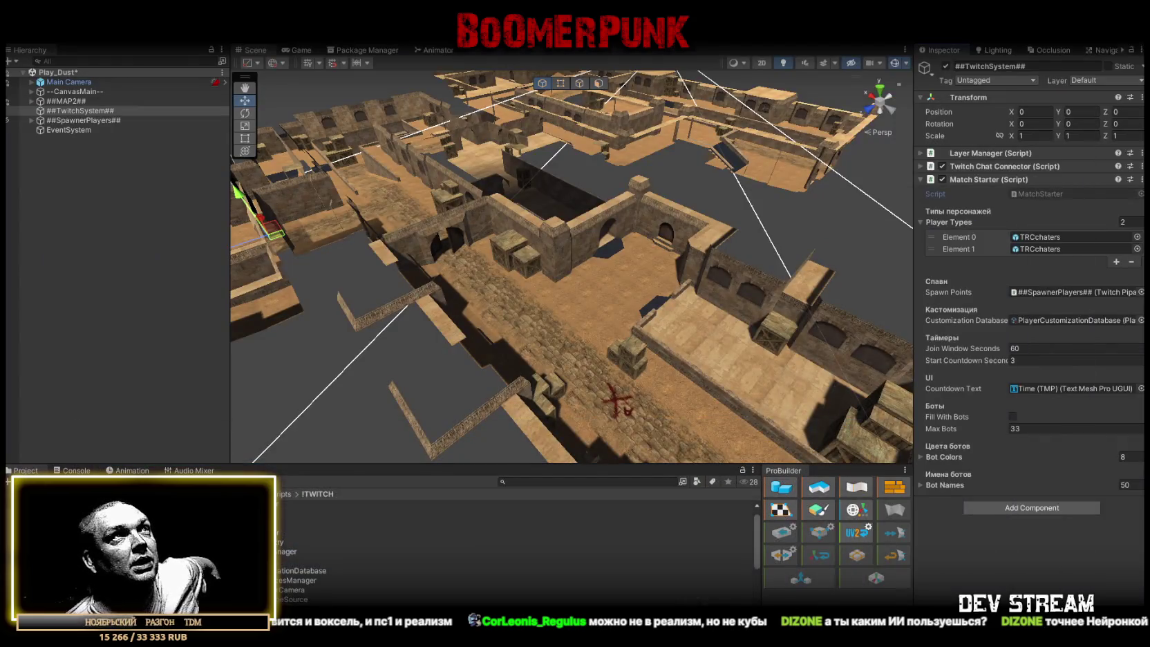